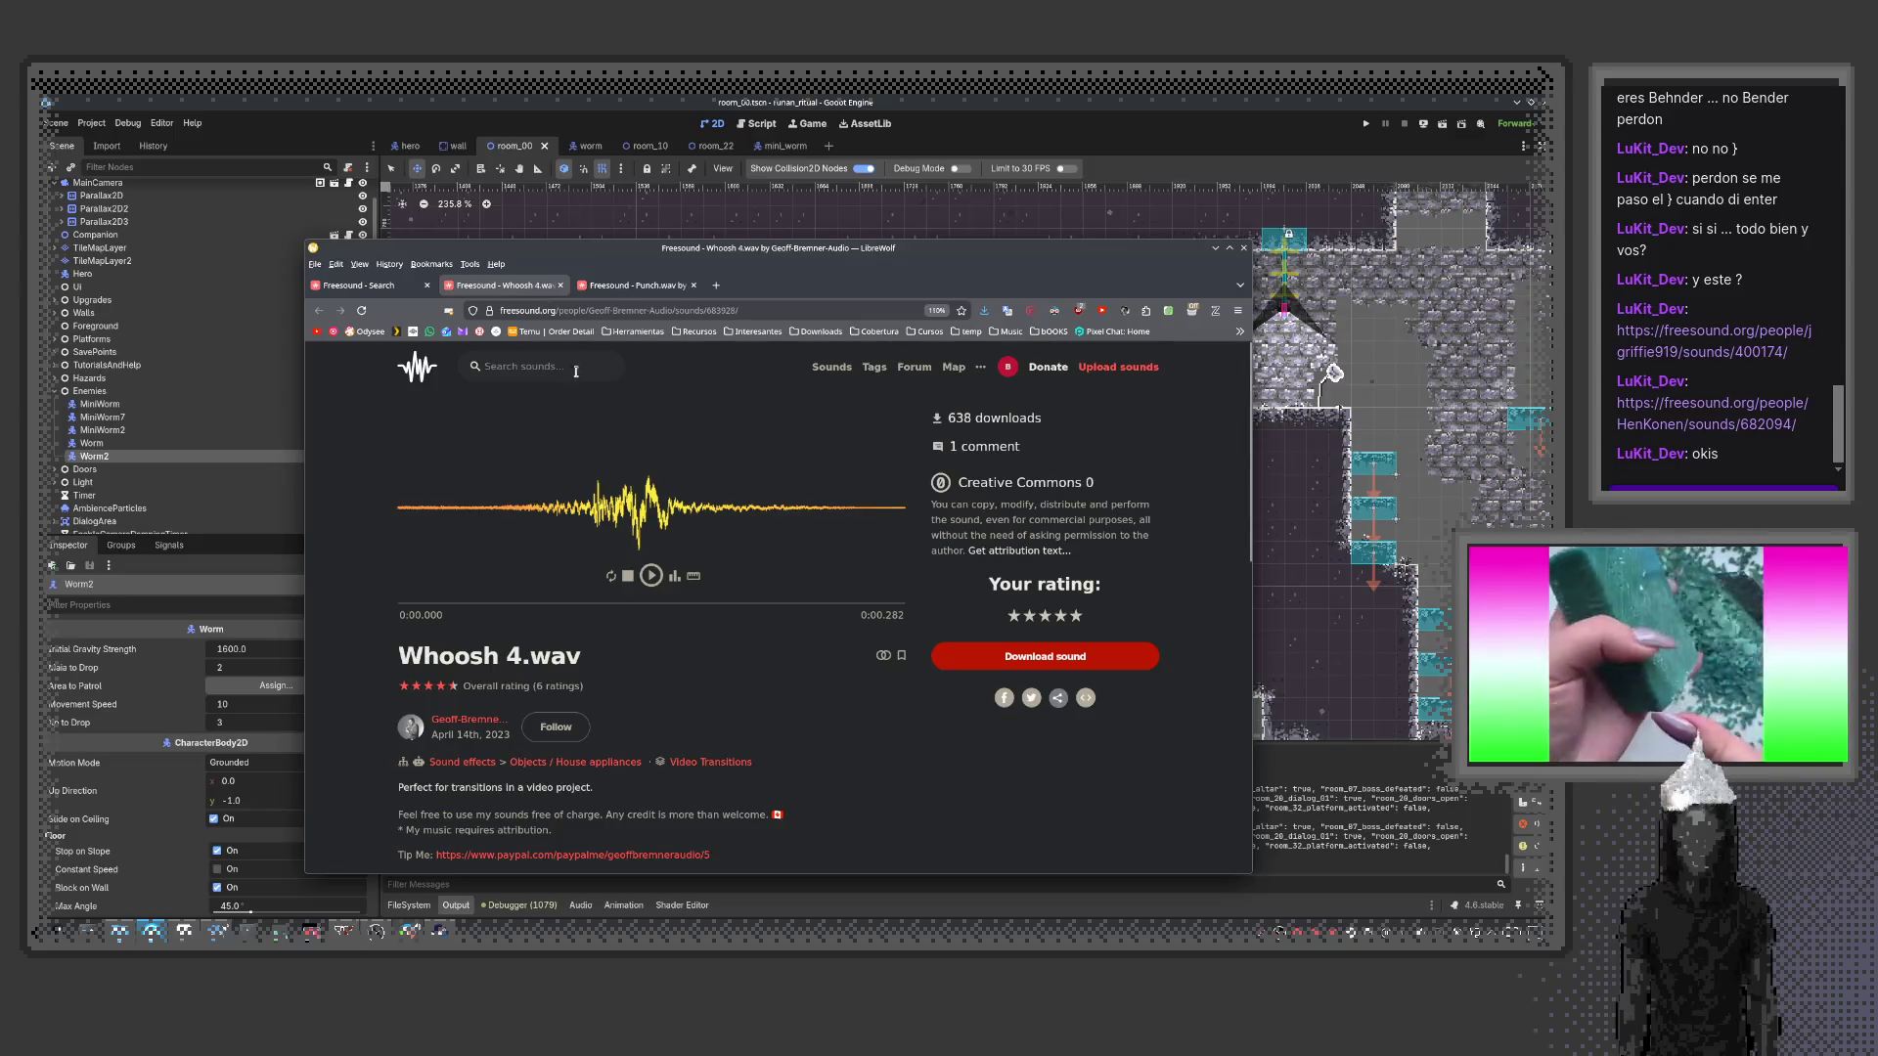
Search Freesound for 'mordisco' and preview Mordisco.wav, mordisco.wav, ArdillaManzana.wav, mordiscos_int.1_(G2).wav and 15-mordisco.wav
text(mordisco)
key(Return)
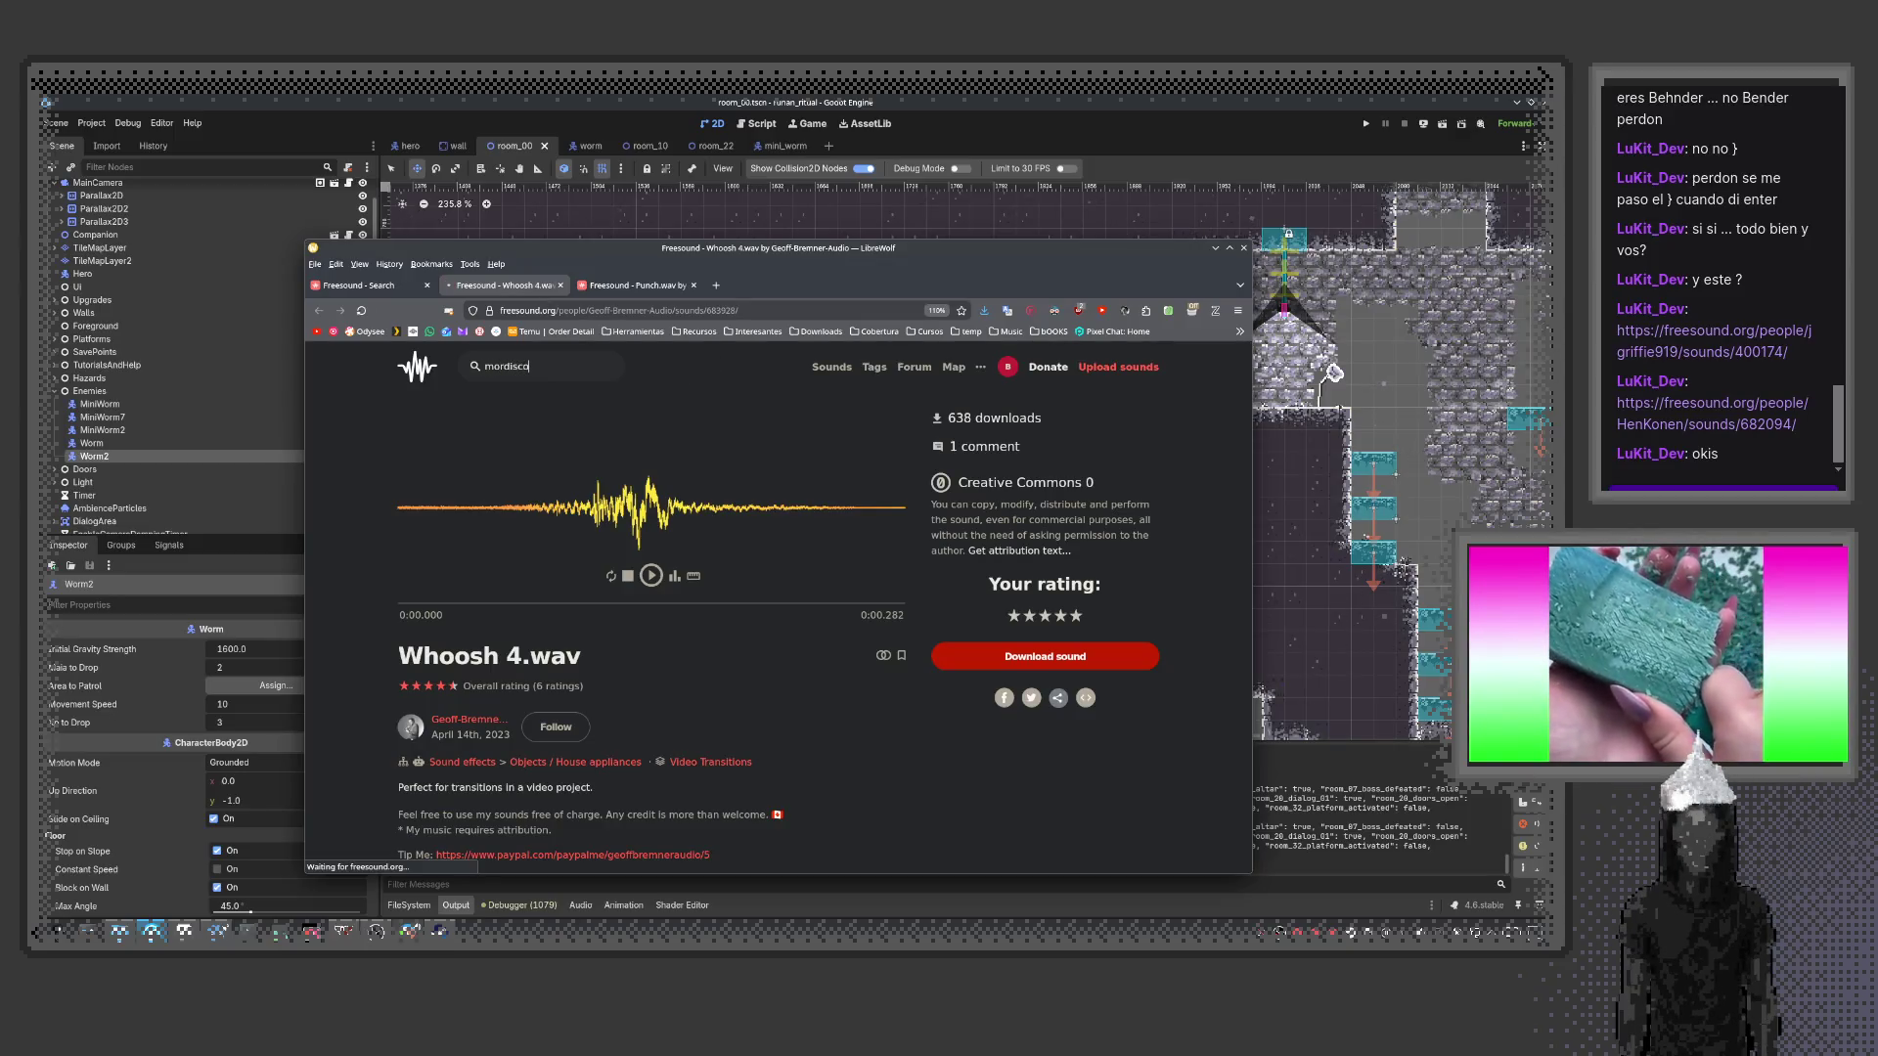
click(619, 588)
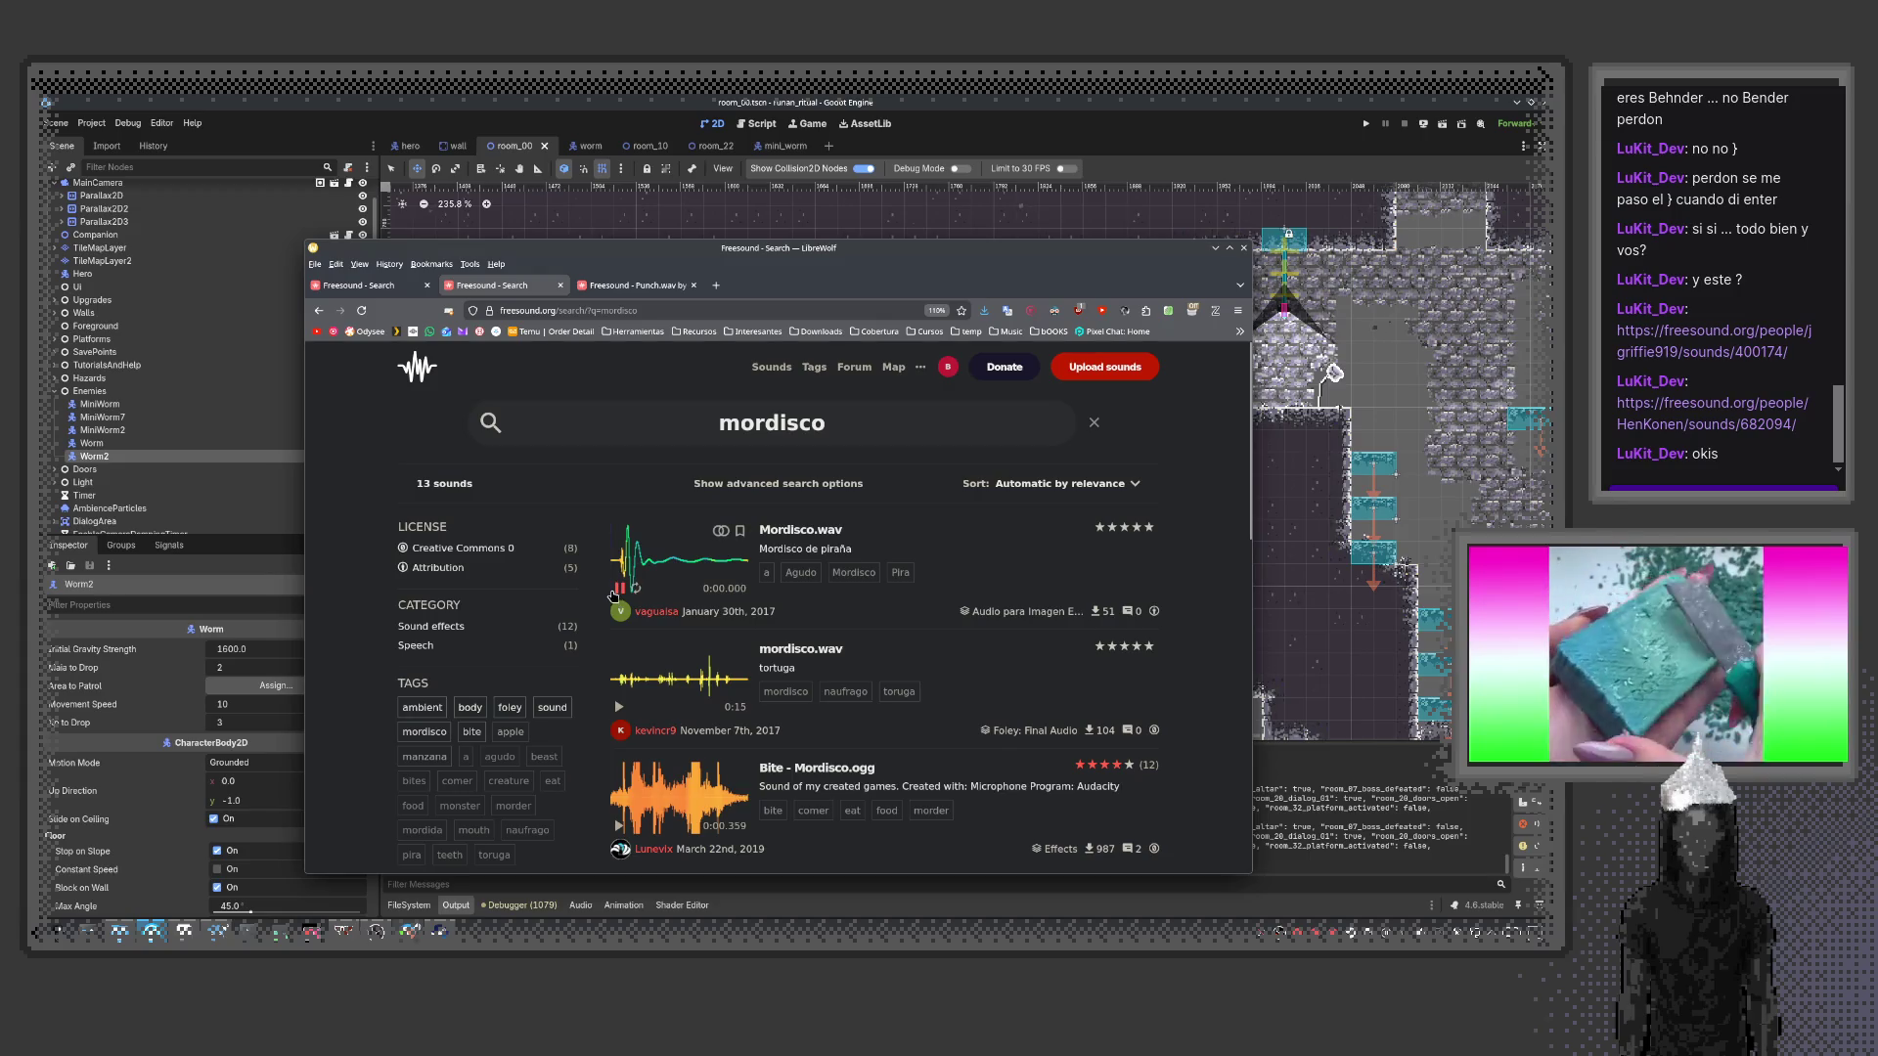
click(618, 707)
scroll(619, 704, down, 3)
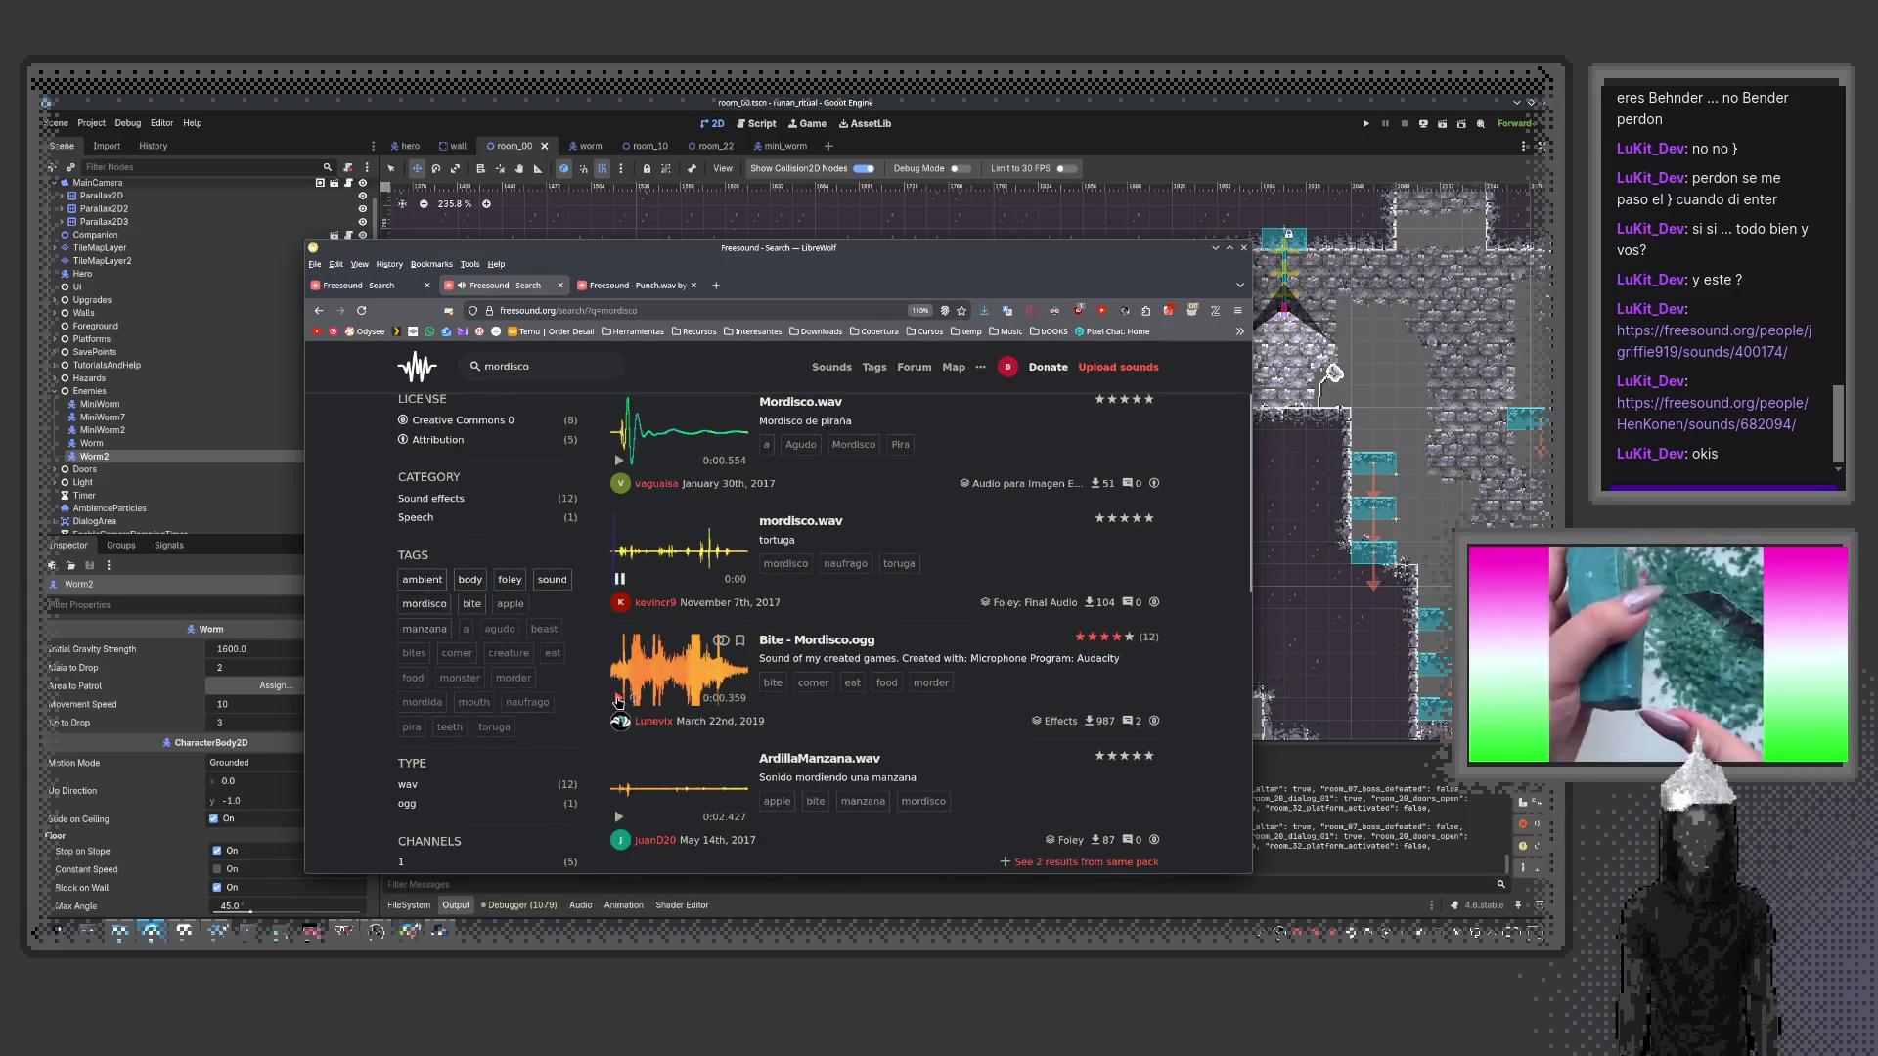
scroll(619, 702, down, 2)
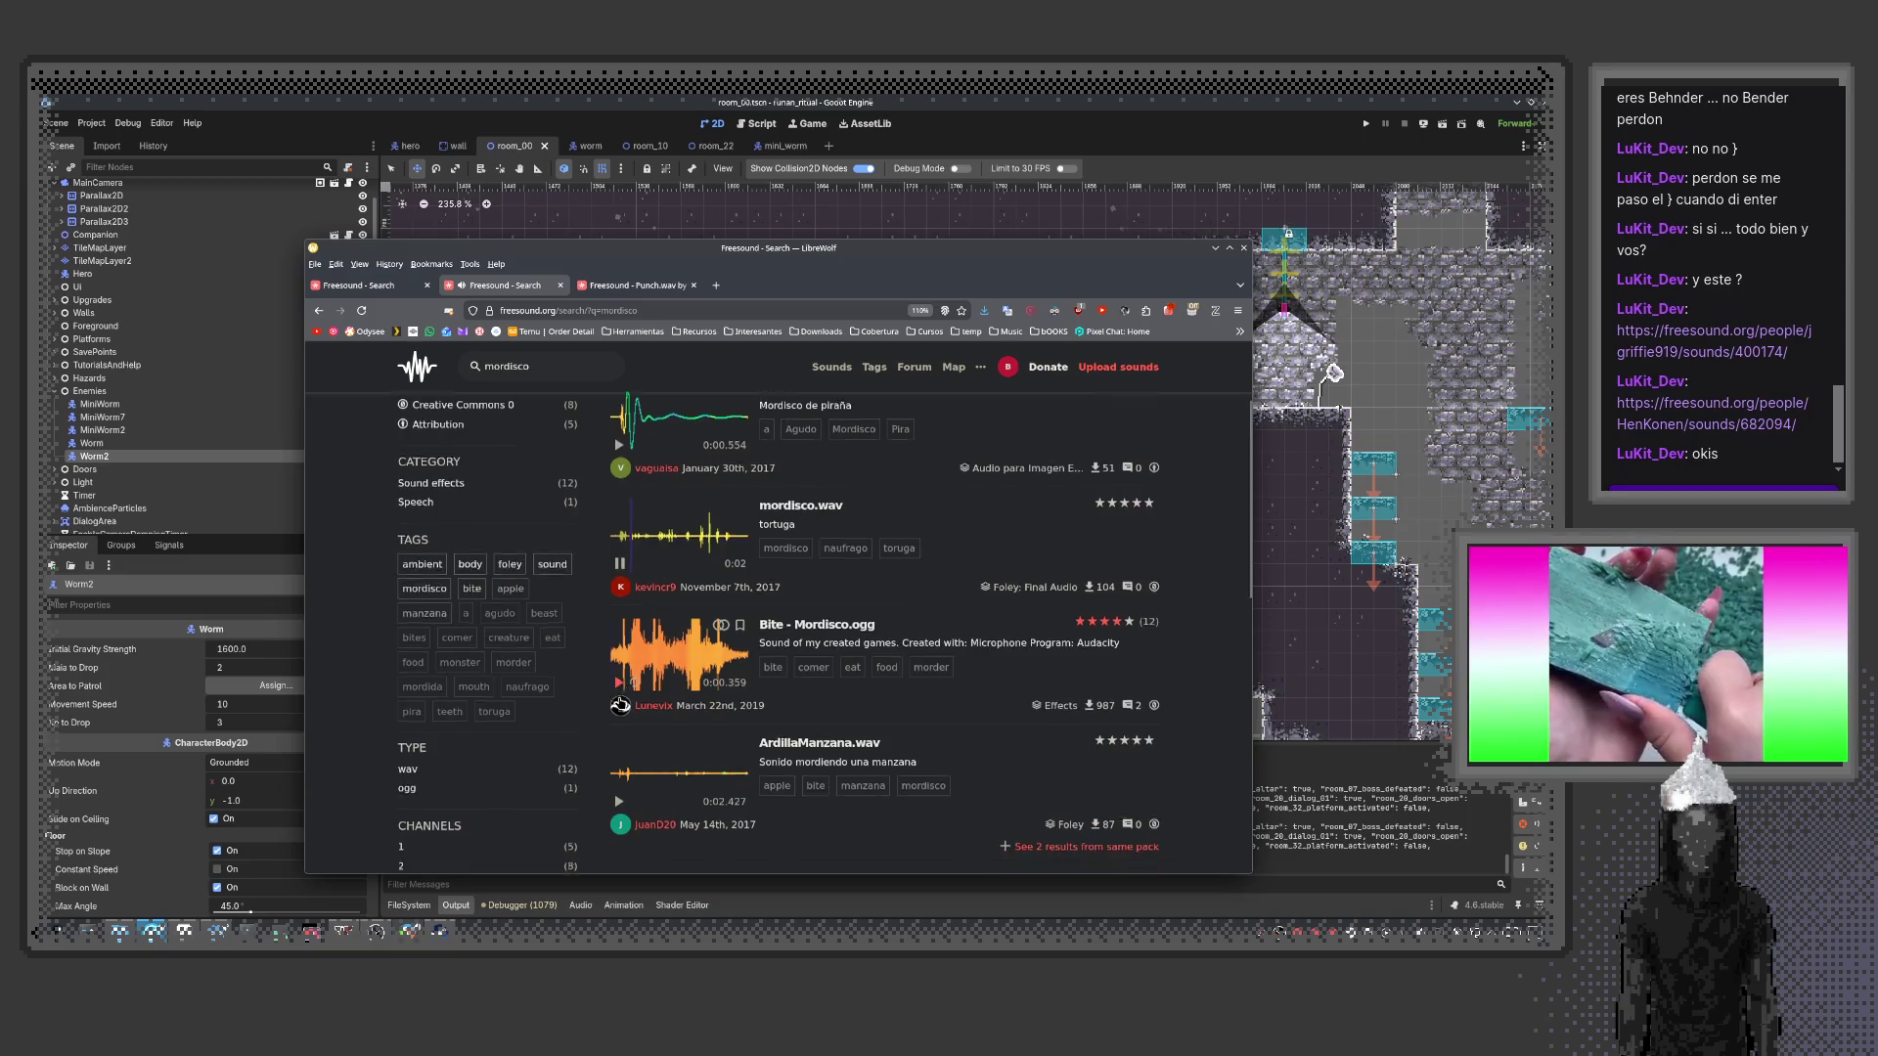
click(618, 689)
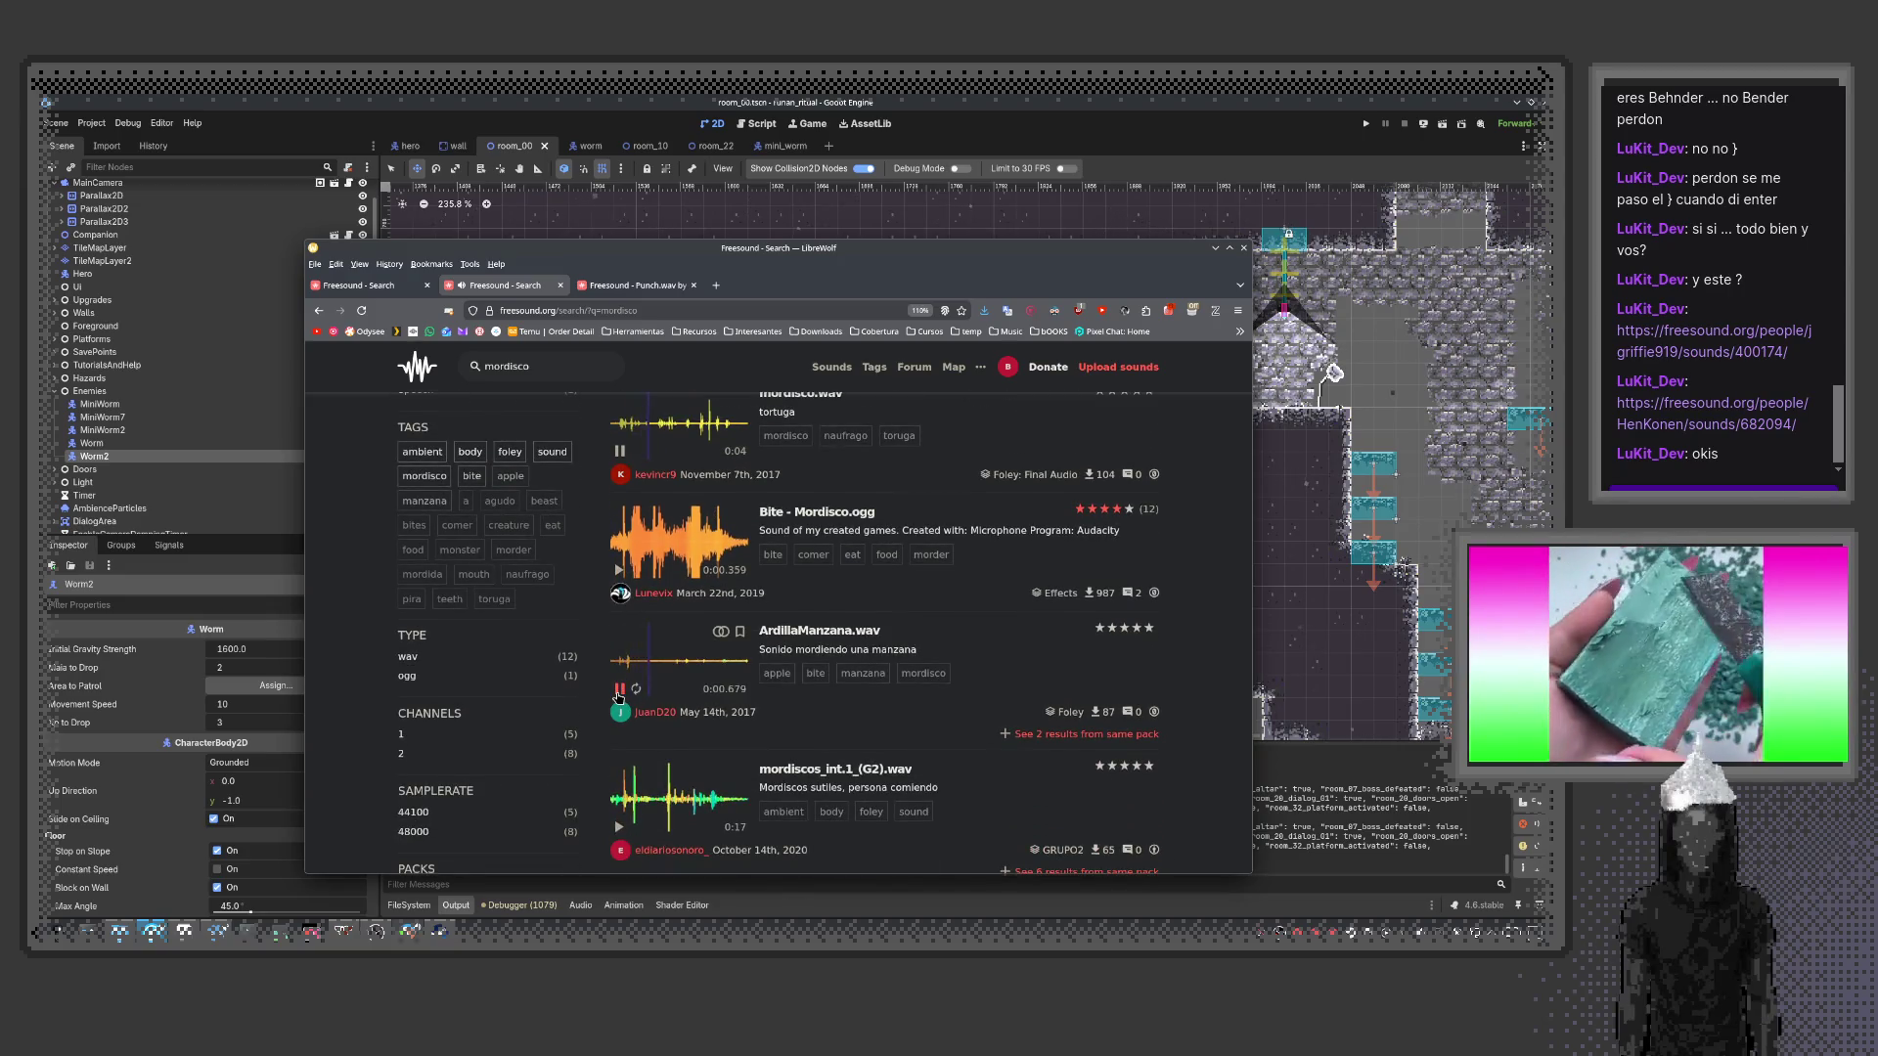
scroll(620, 612, down, 2)
click(619, 699)
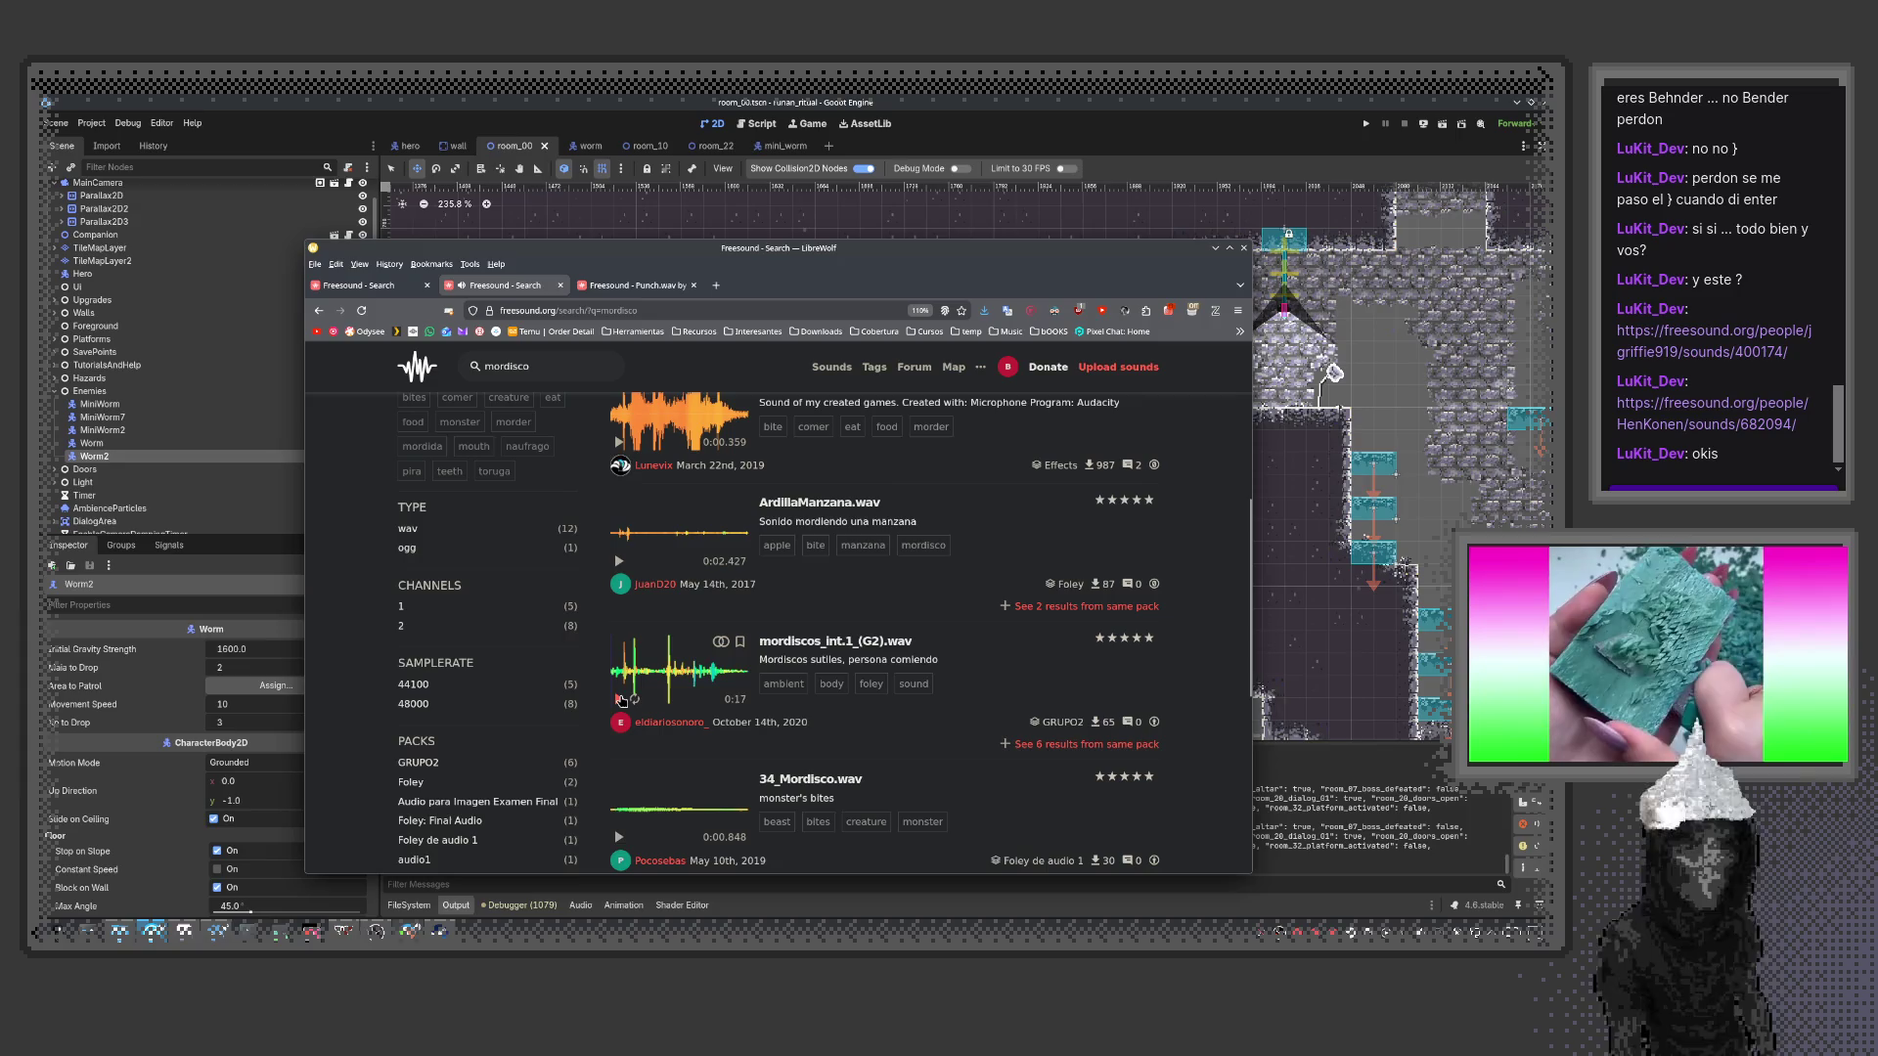
scroll(620, 706, down, 4)
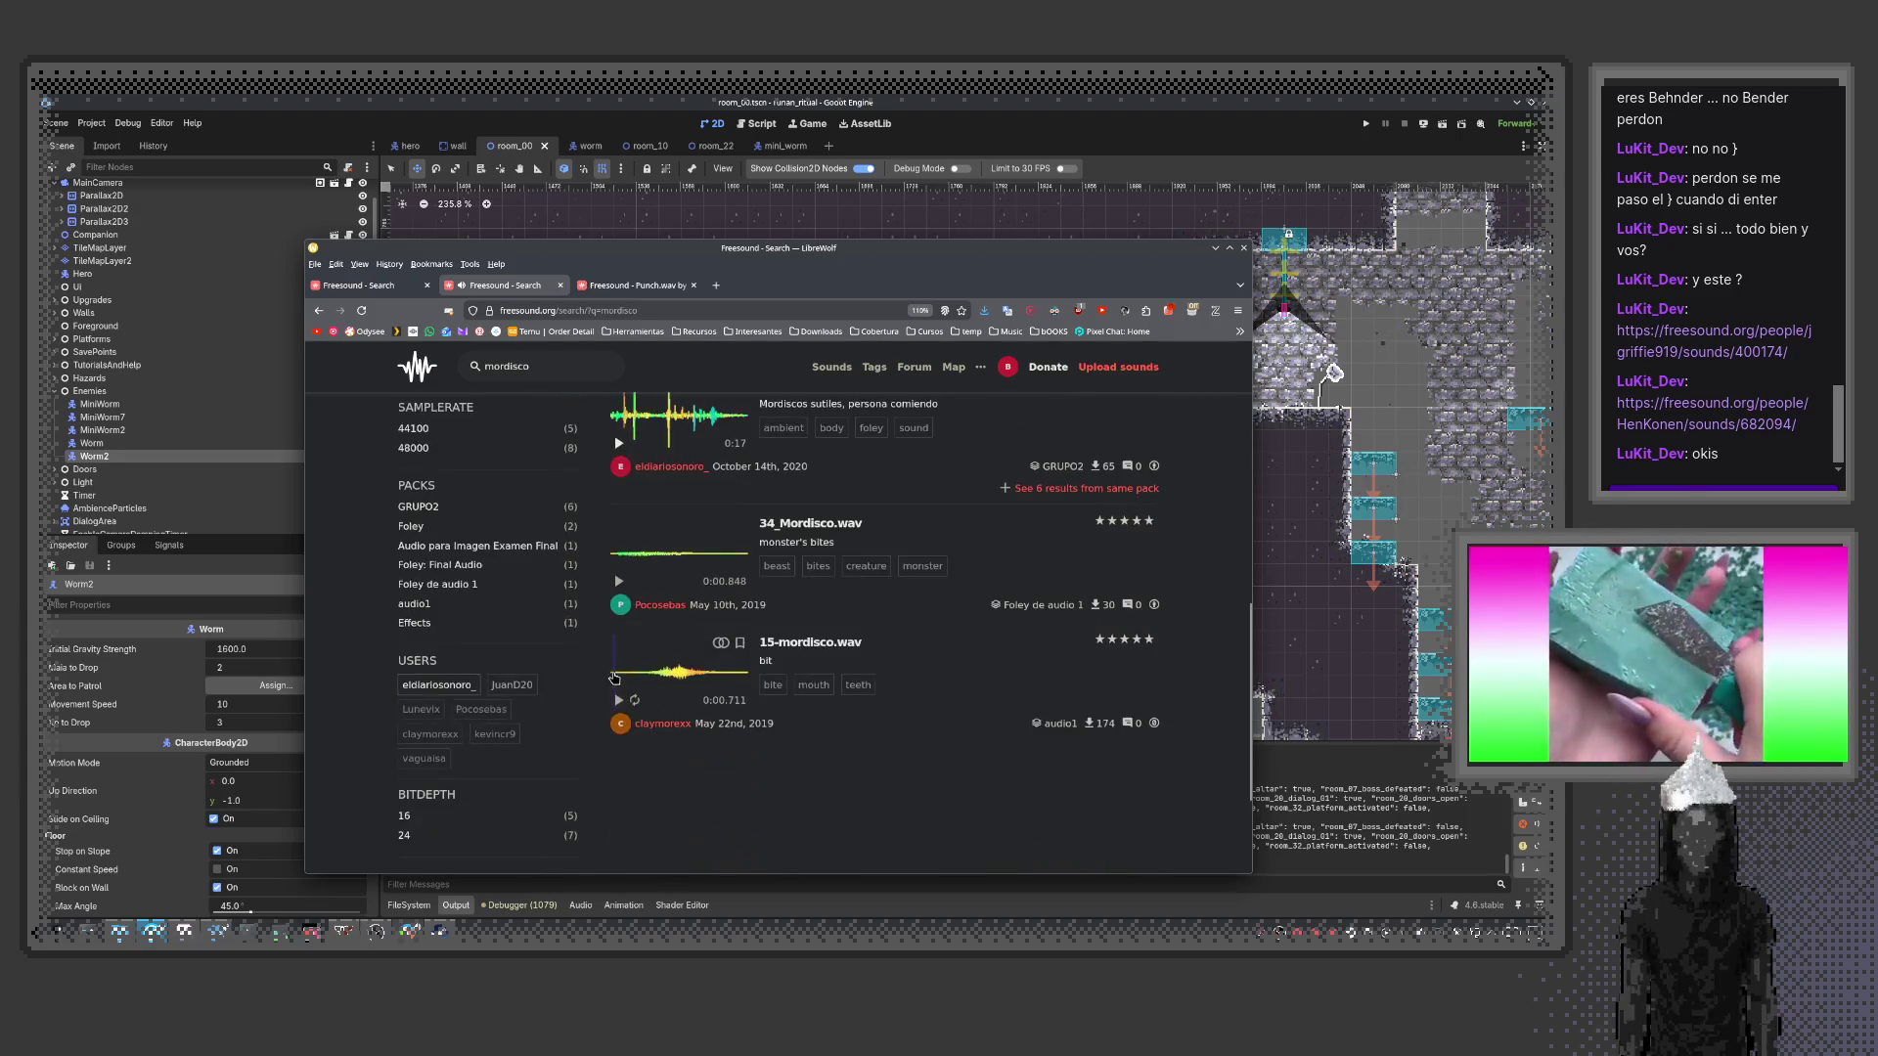
click(618, 700)
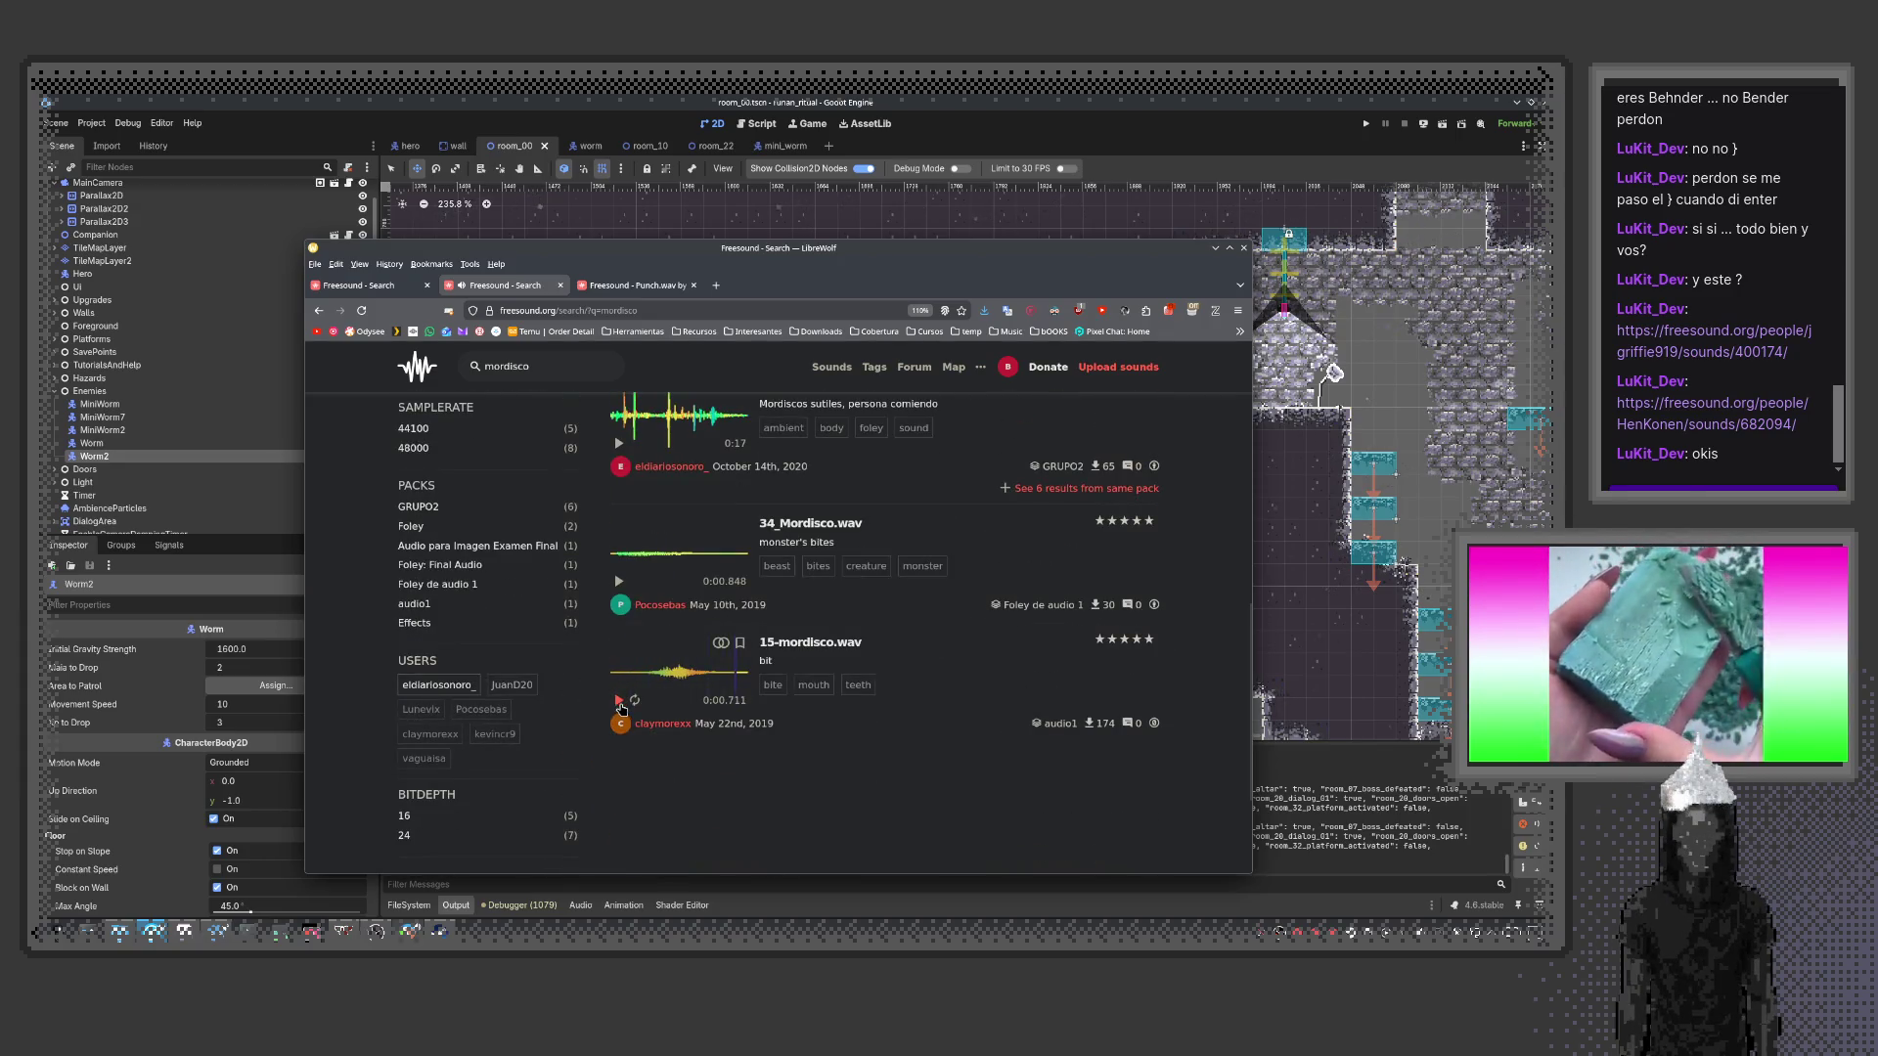
Close the mordisco search and preview Teeth clack 2, ratbrux.wav, Teeth Brushing and 15-mordisco.wav
middle_click(473, 293)
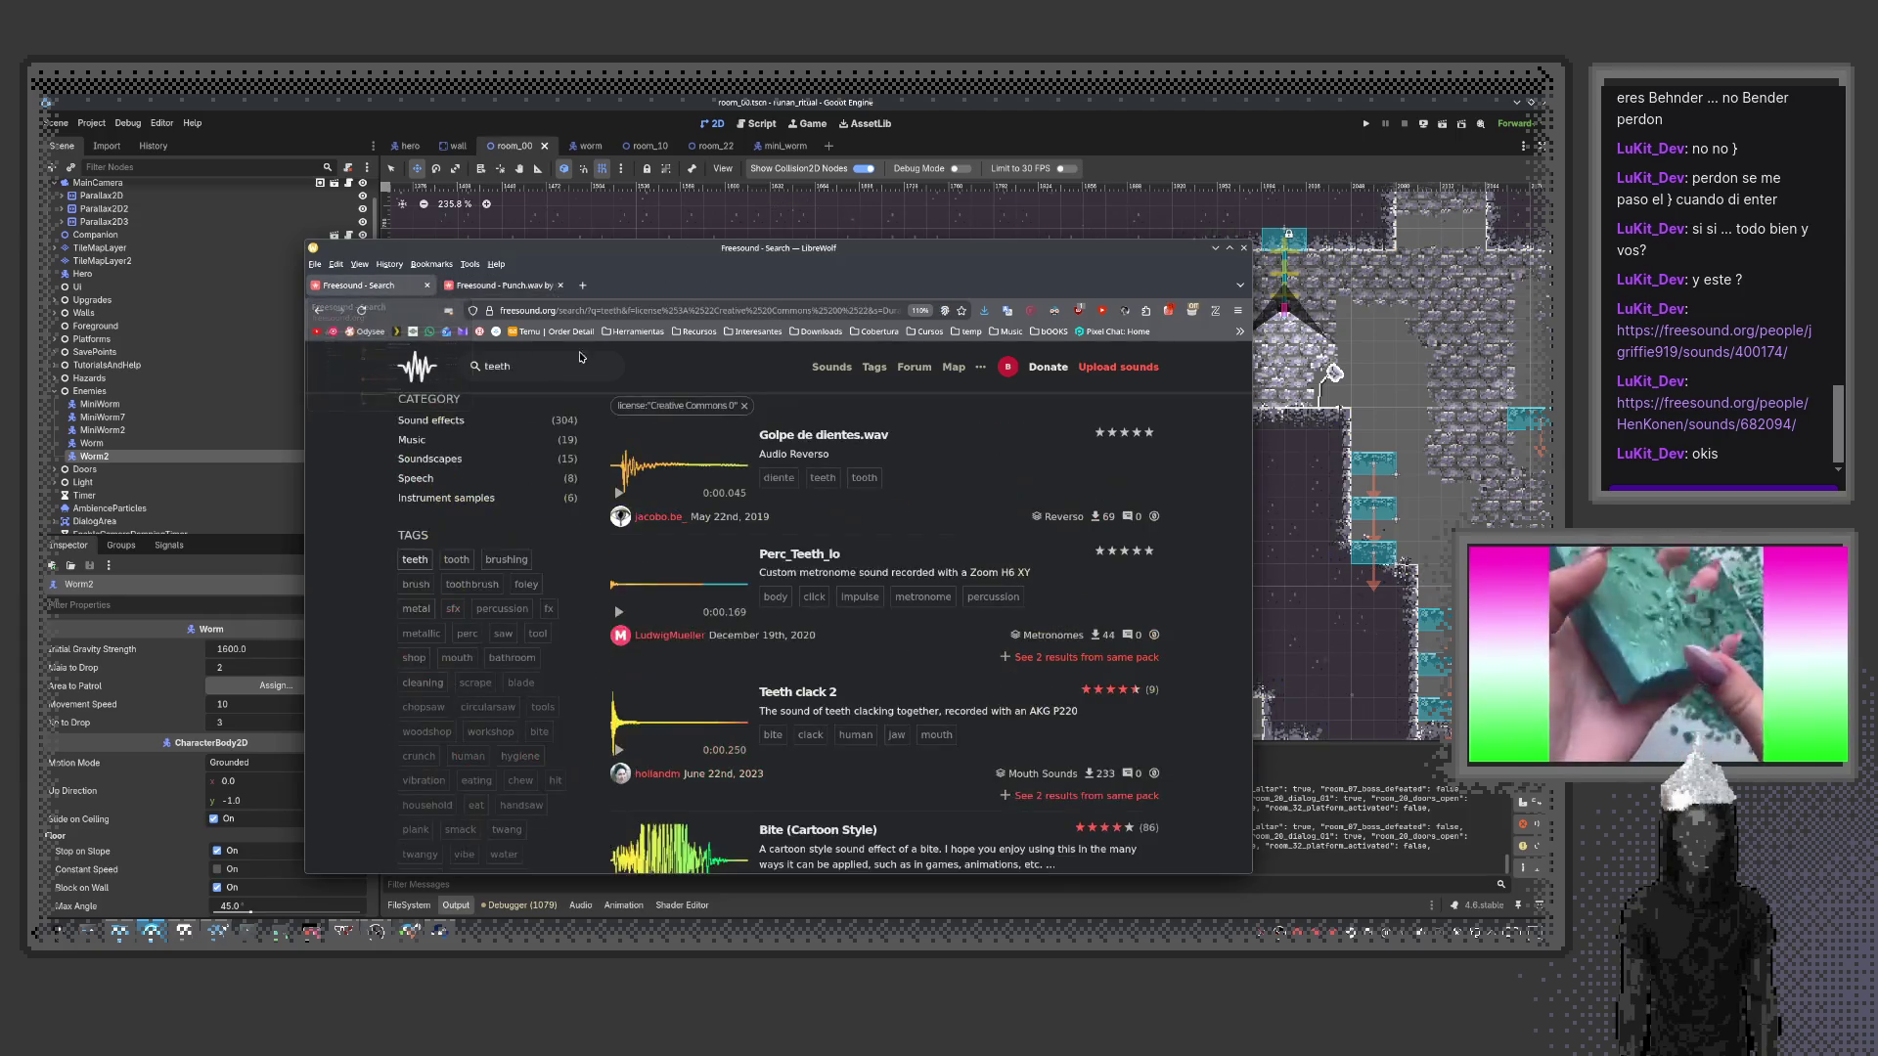
scroll(681, 701, down, 2)
click(618, 623)
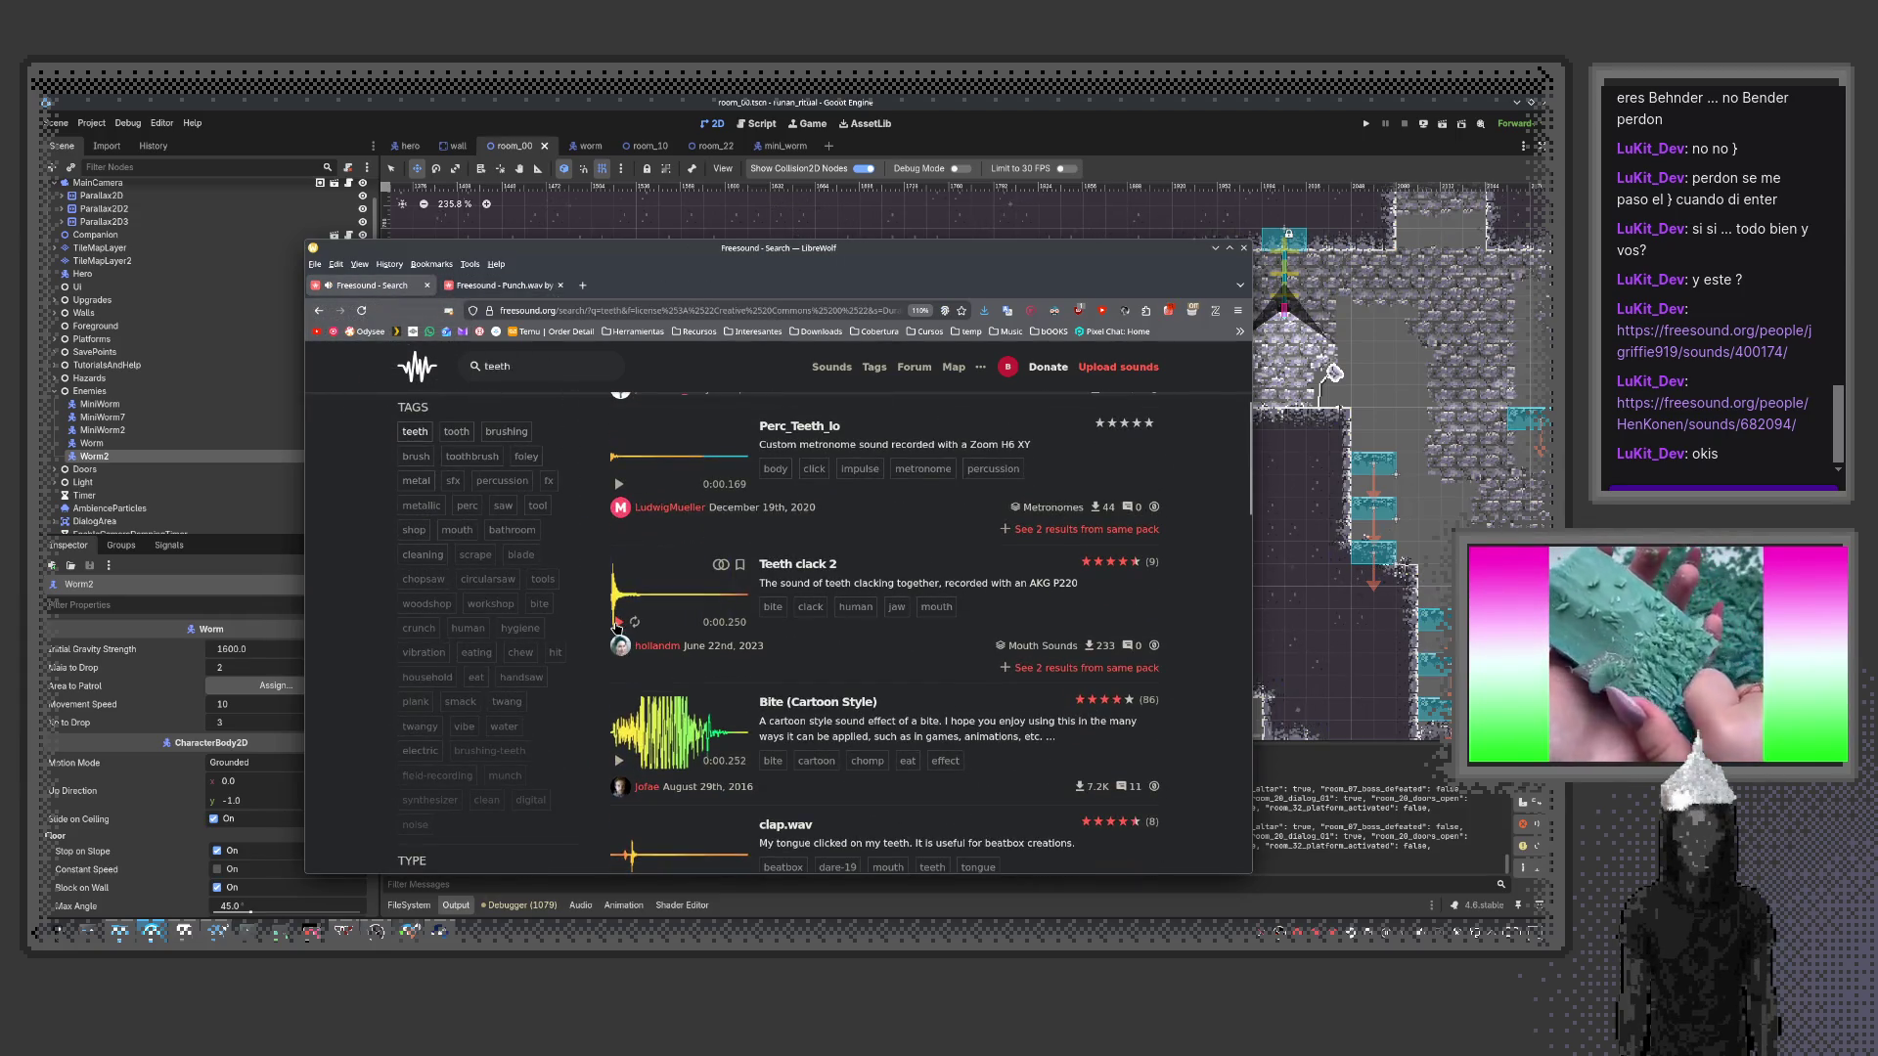
scroll(618, 628, down, 6)
click(619, 618)
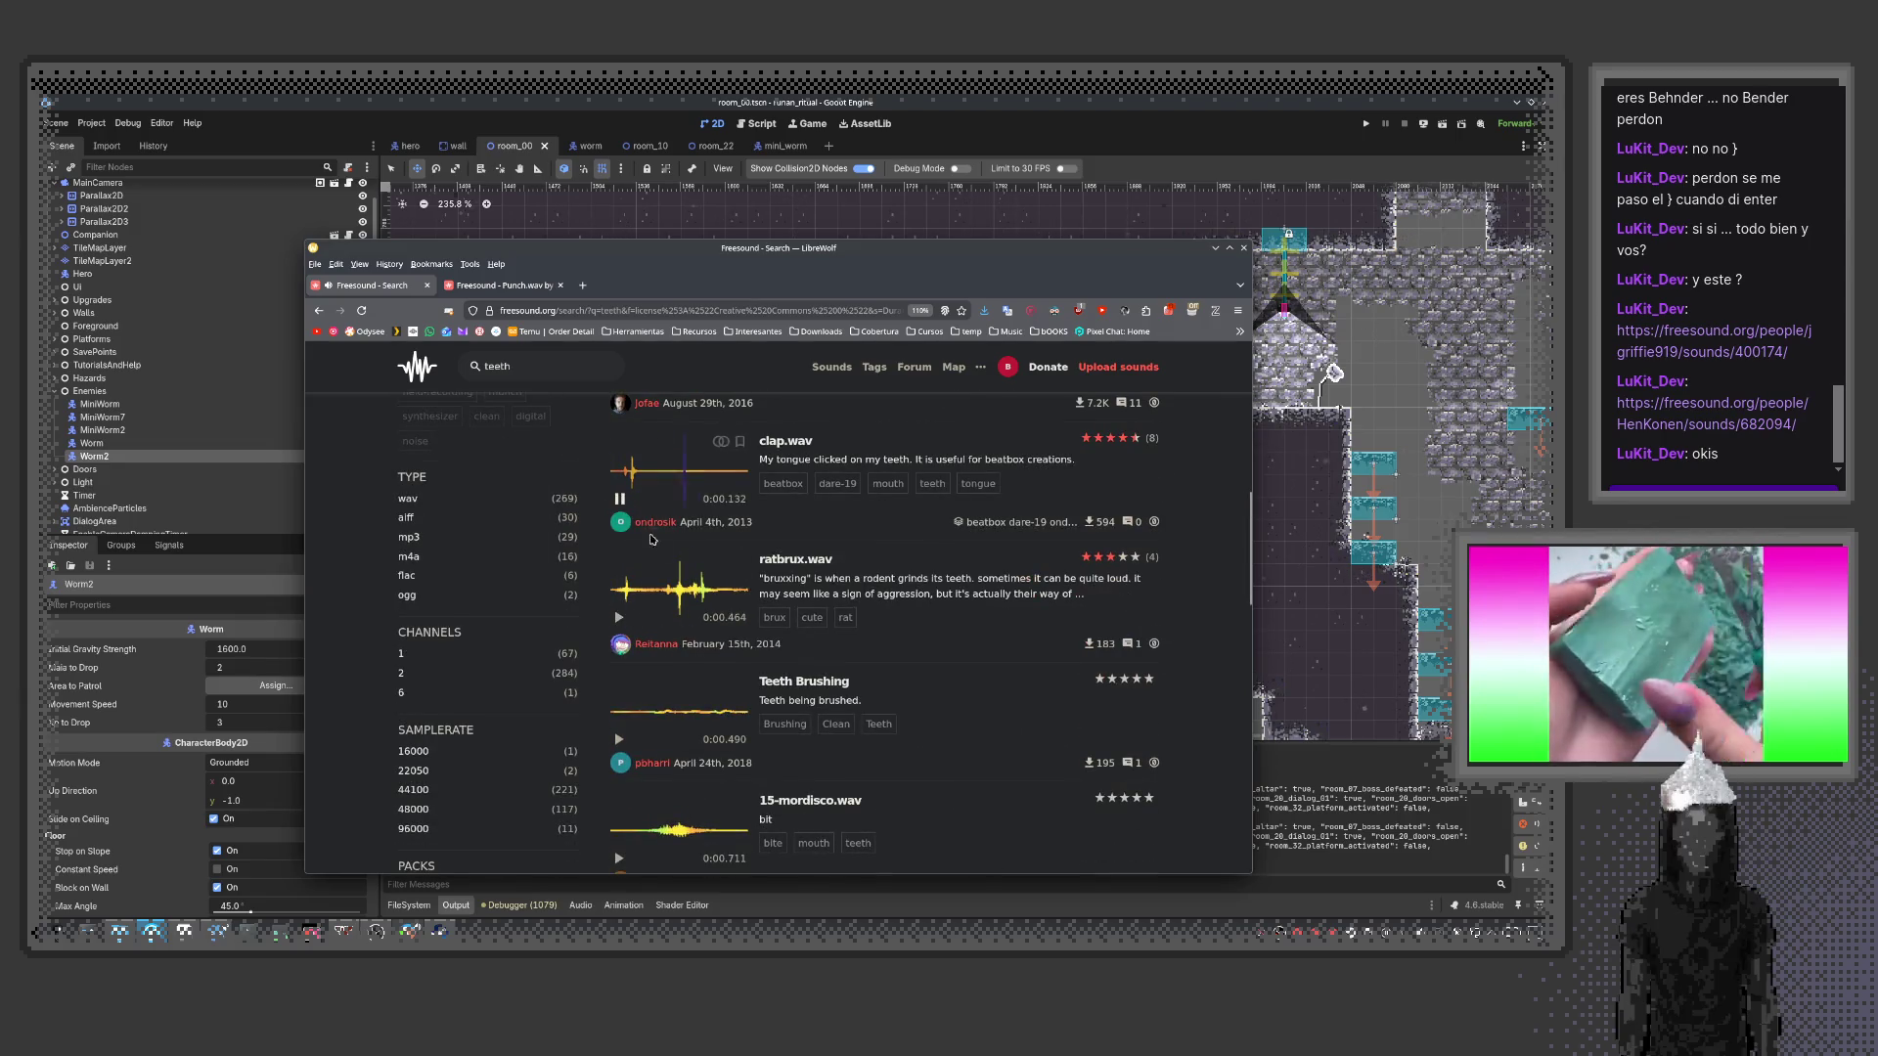
click(618, 740)
scroll(618, 723, down, 4)
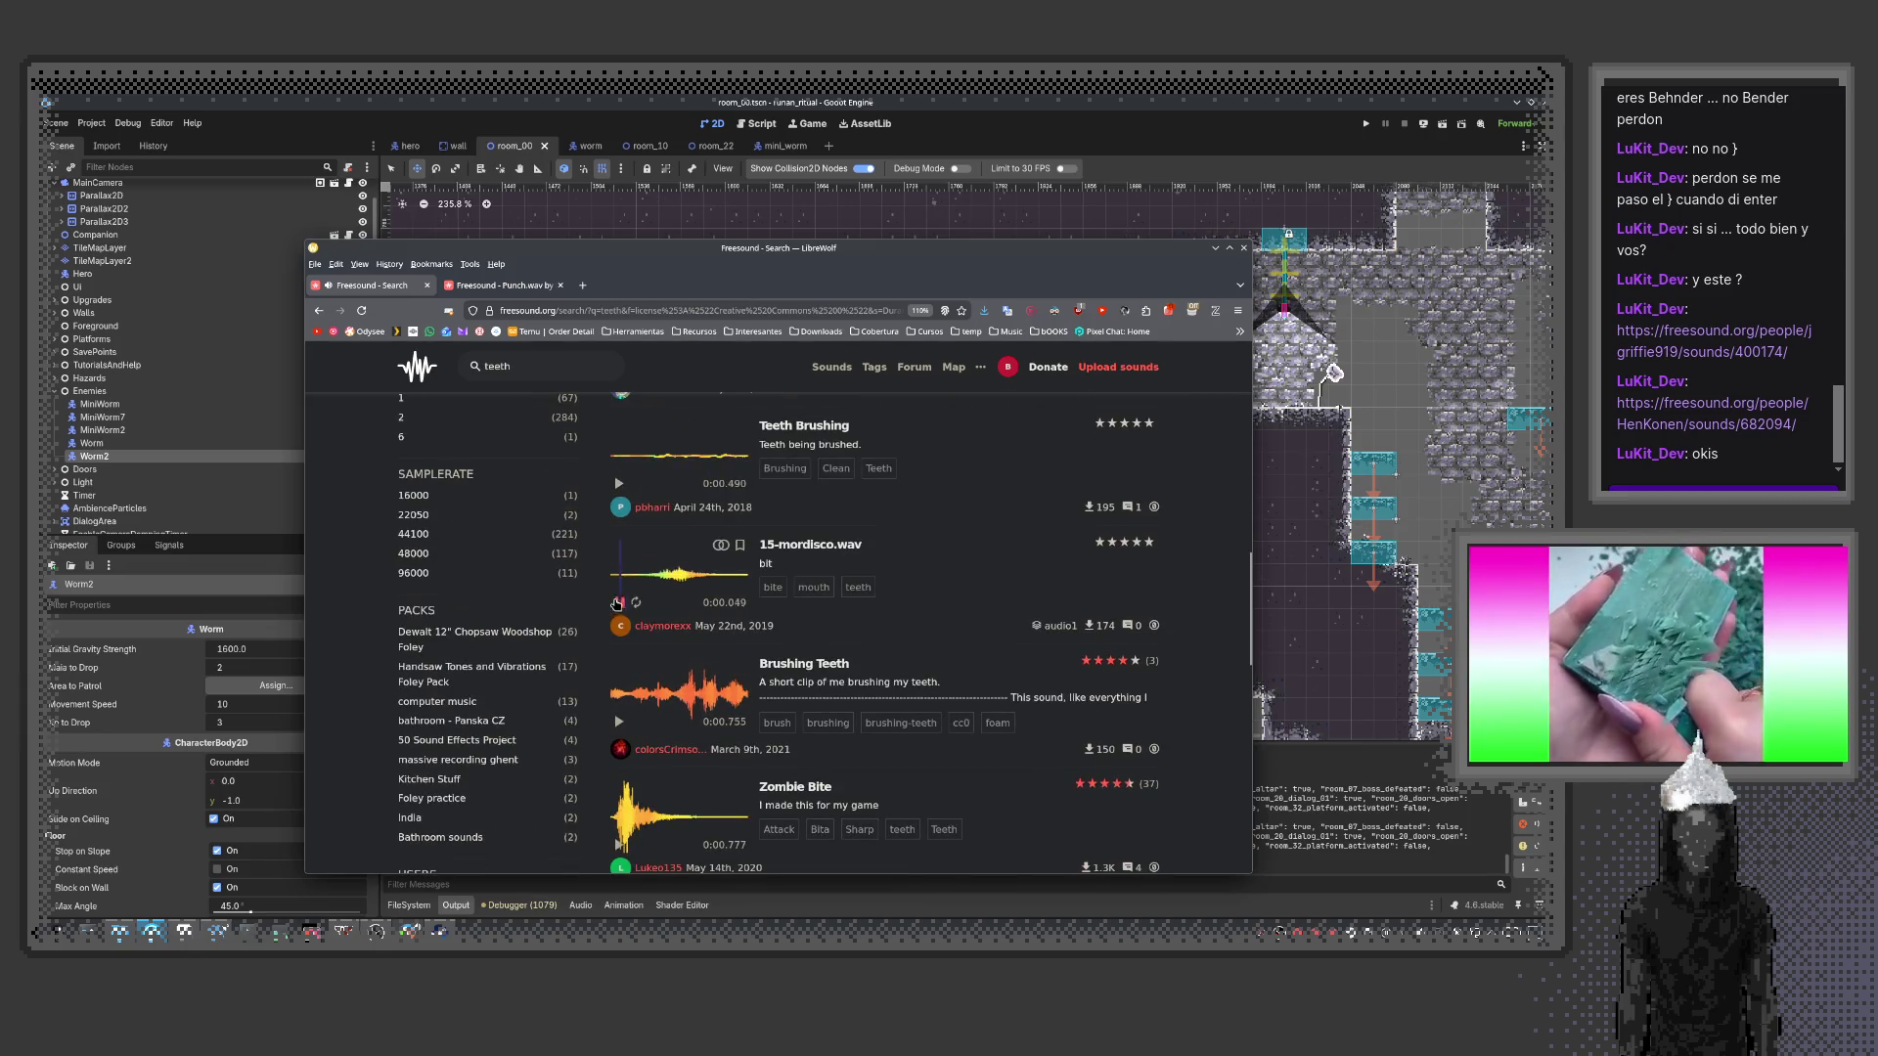
click(619, 591)
Preview Zombie Bite and open its page in a separate tab
scroll(636, 626, down, 6)
click(618, 464)
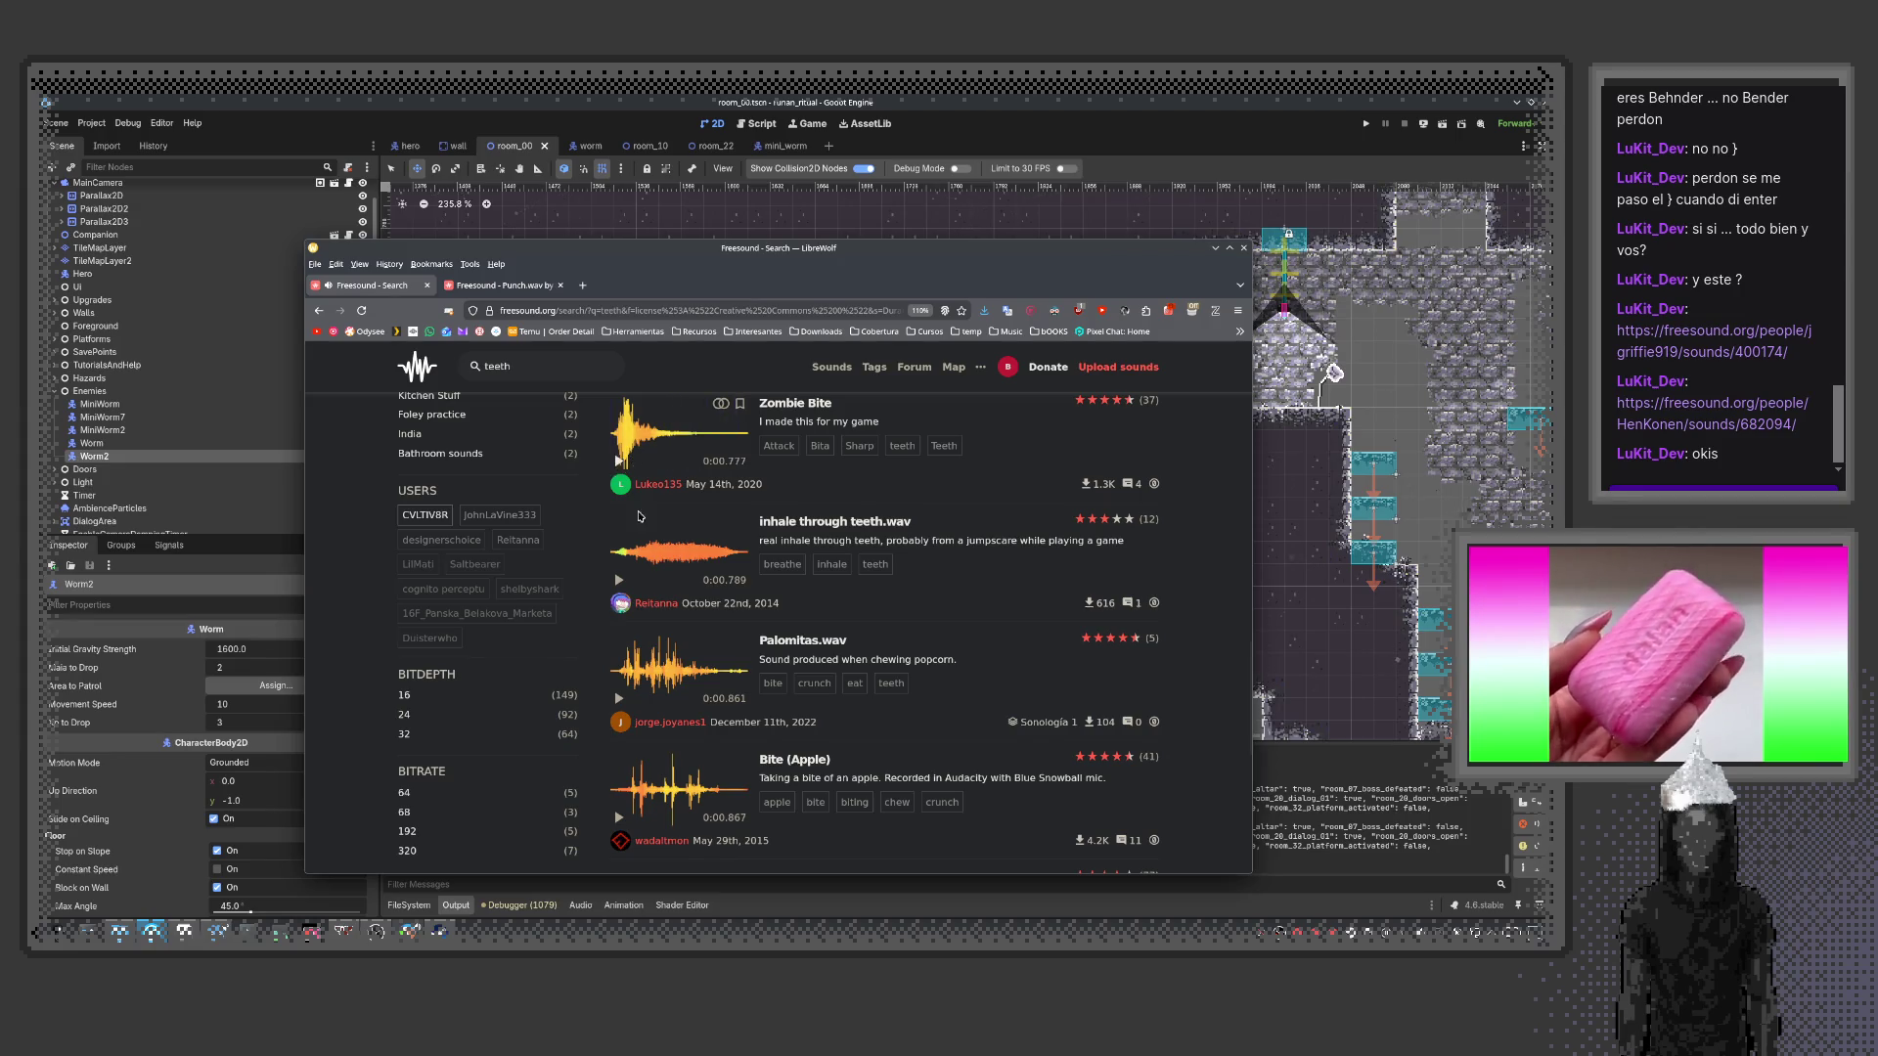
scroll(784, 560, up, 2)
middle_click(794, 531)
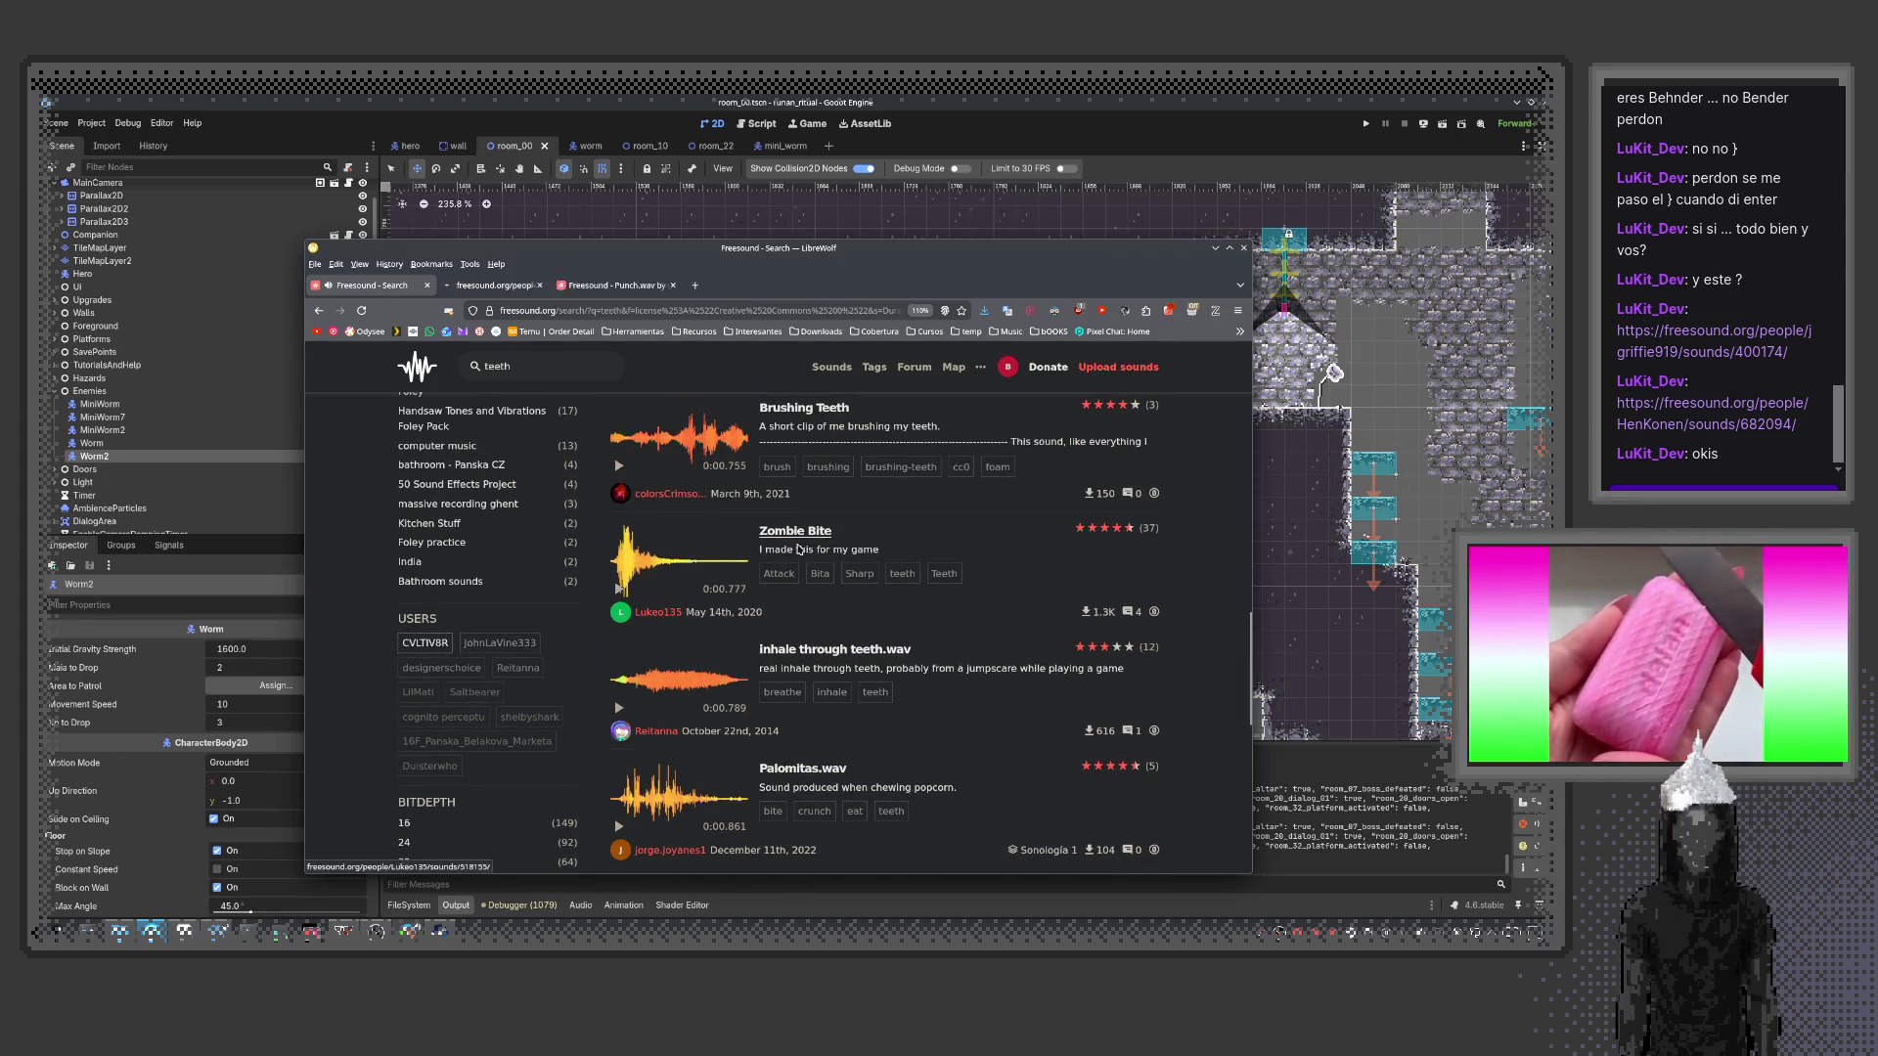
On the Zombie Bite page, play the sound twice, browse the comments, and start its download
click(504, 284)
click(650, 576)
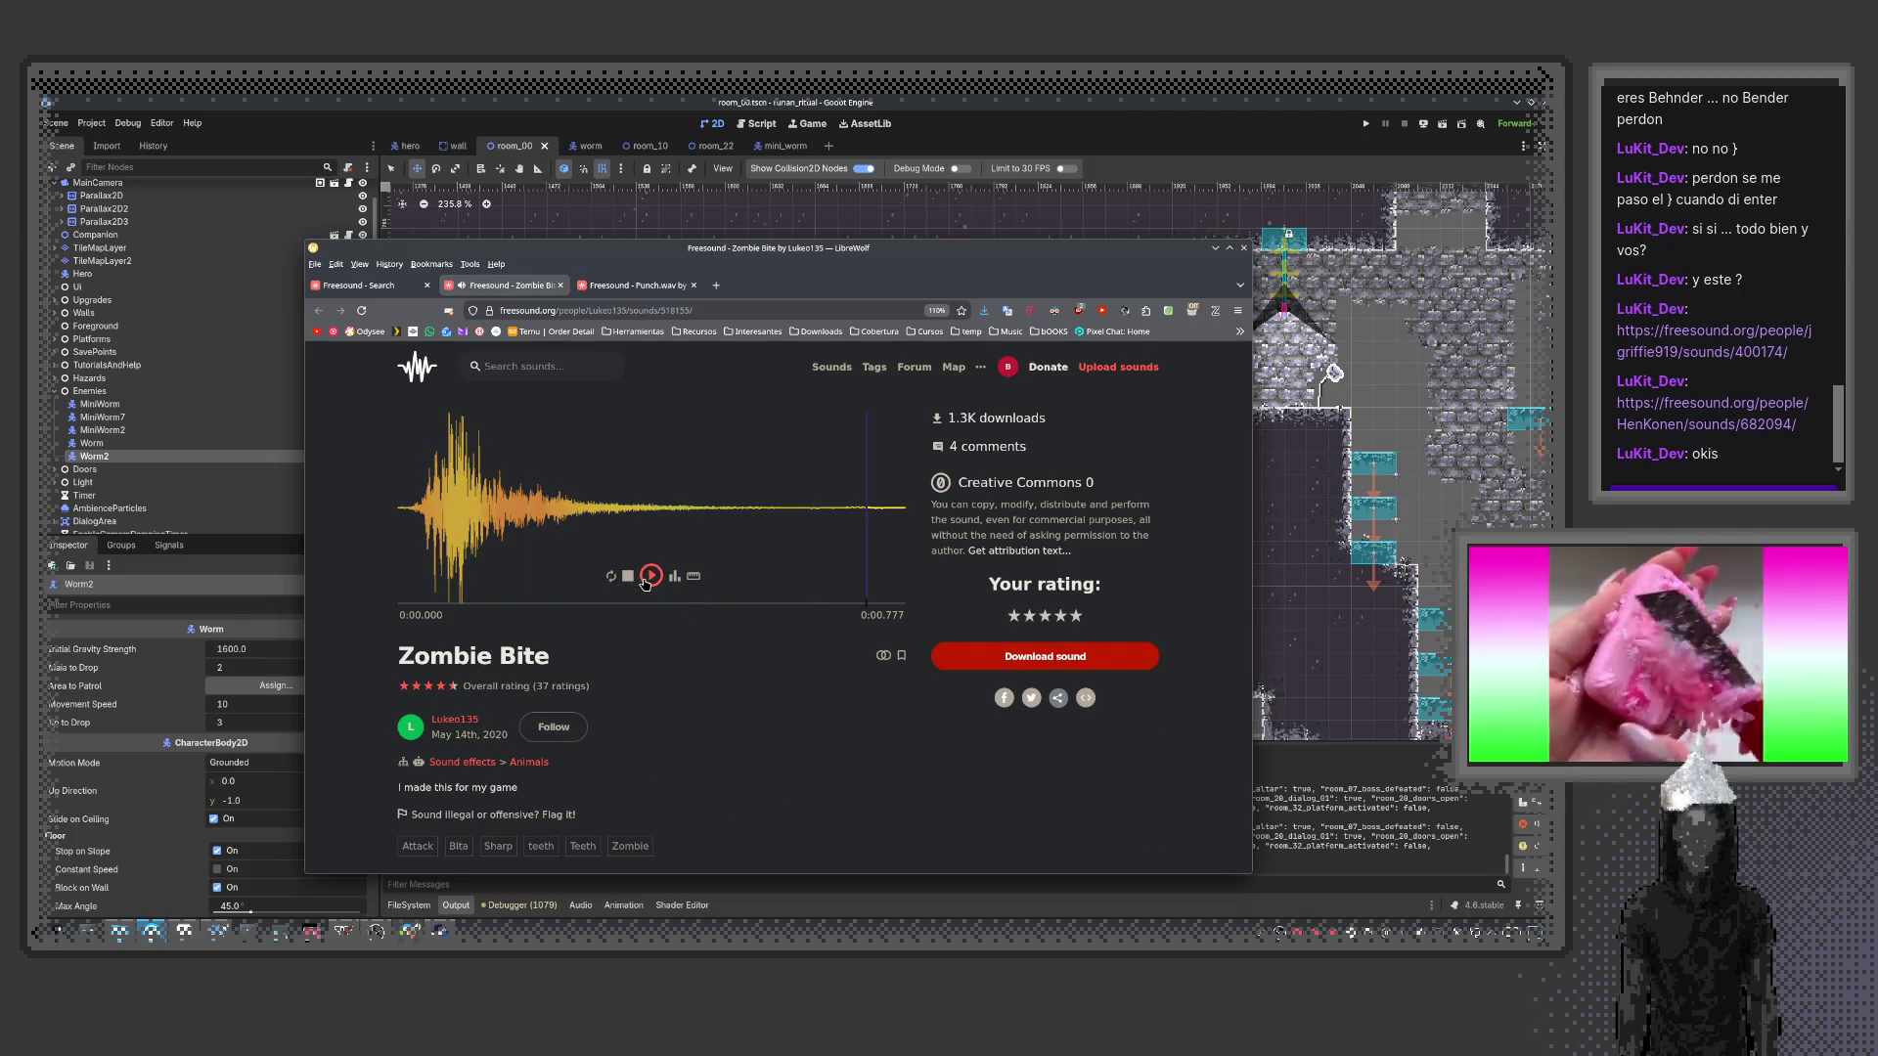
click(646, 582)
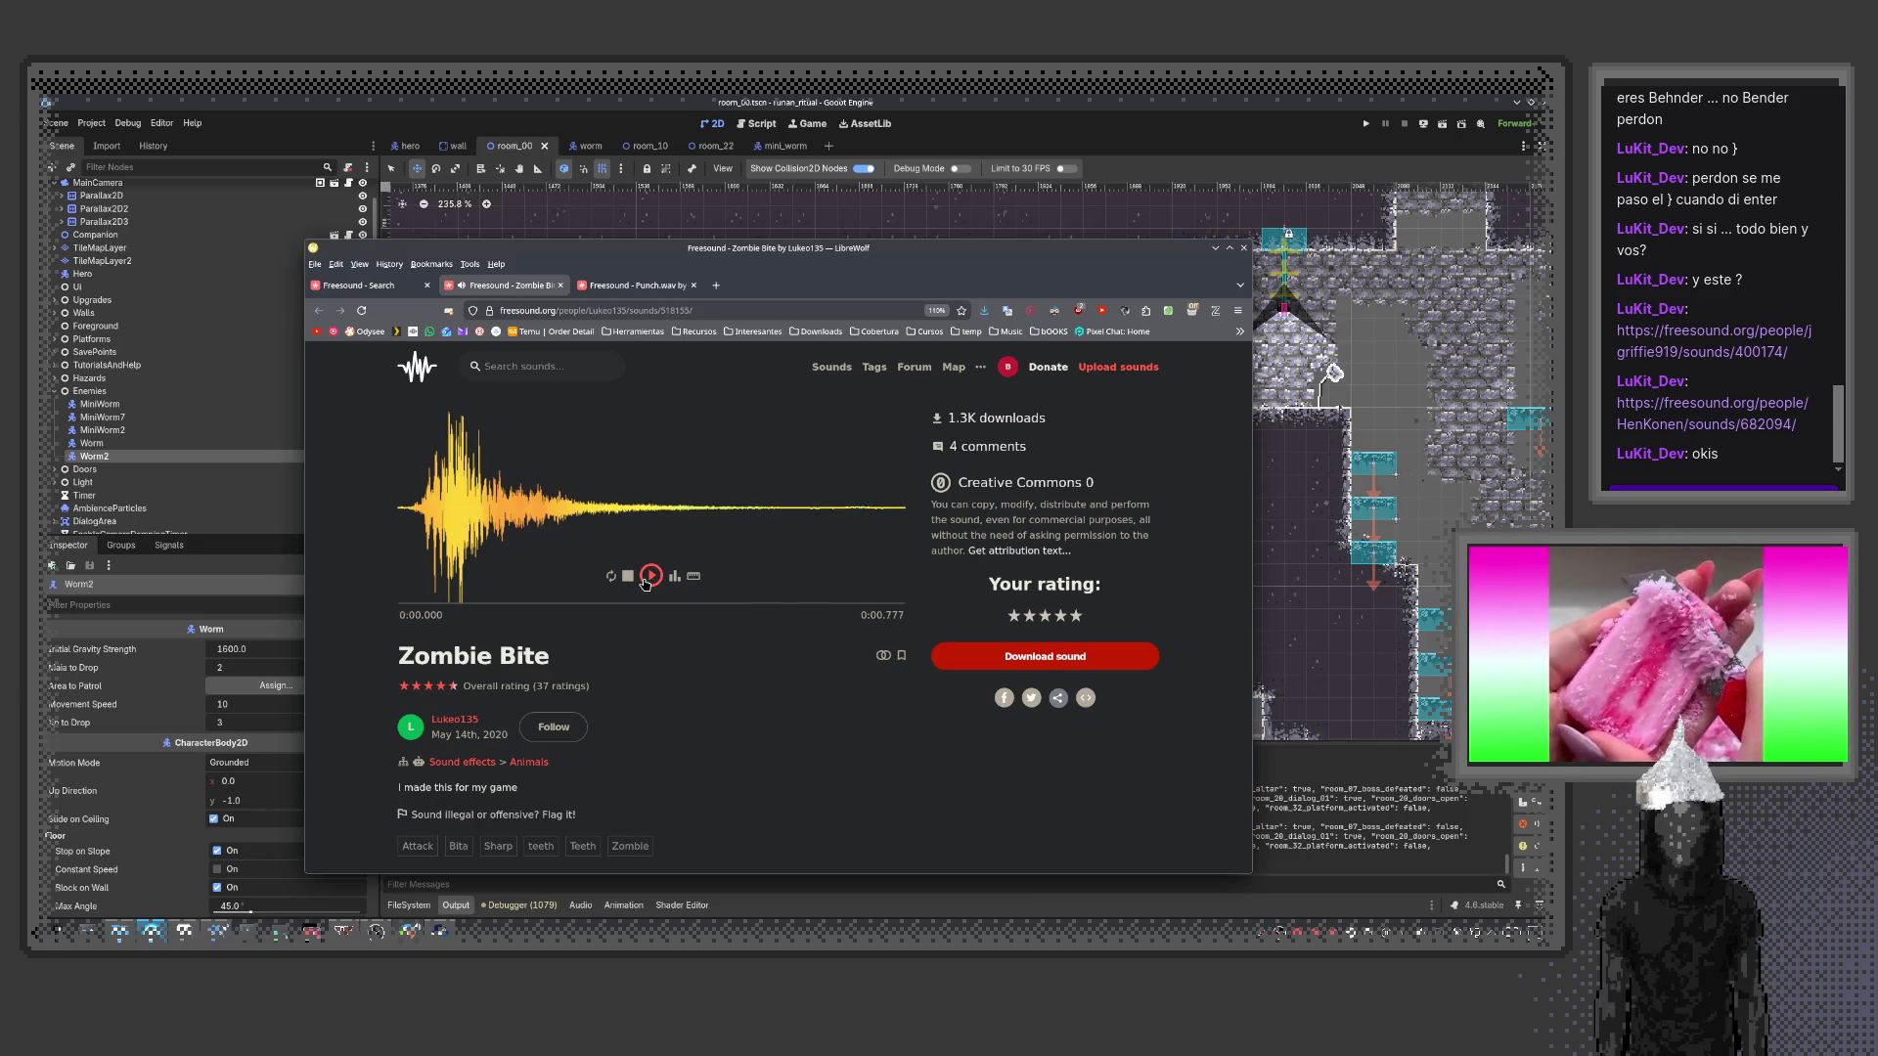
scroll(621, 607, down, 5)
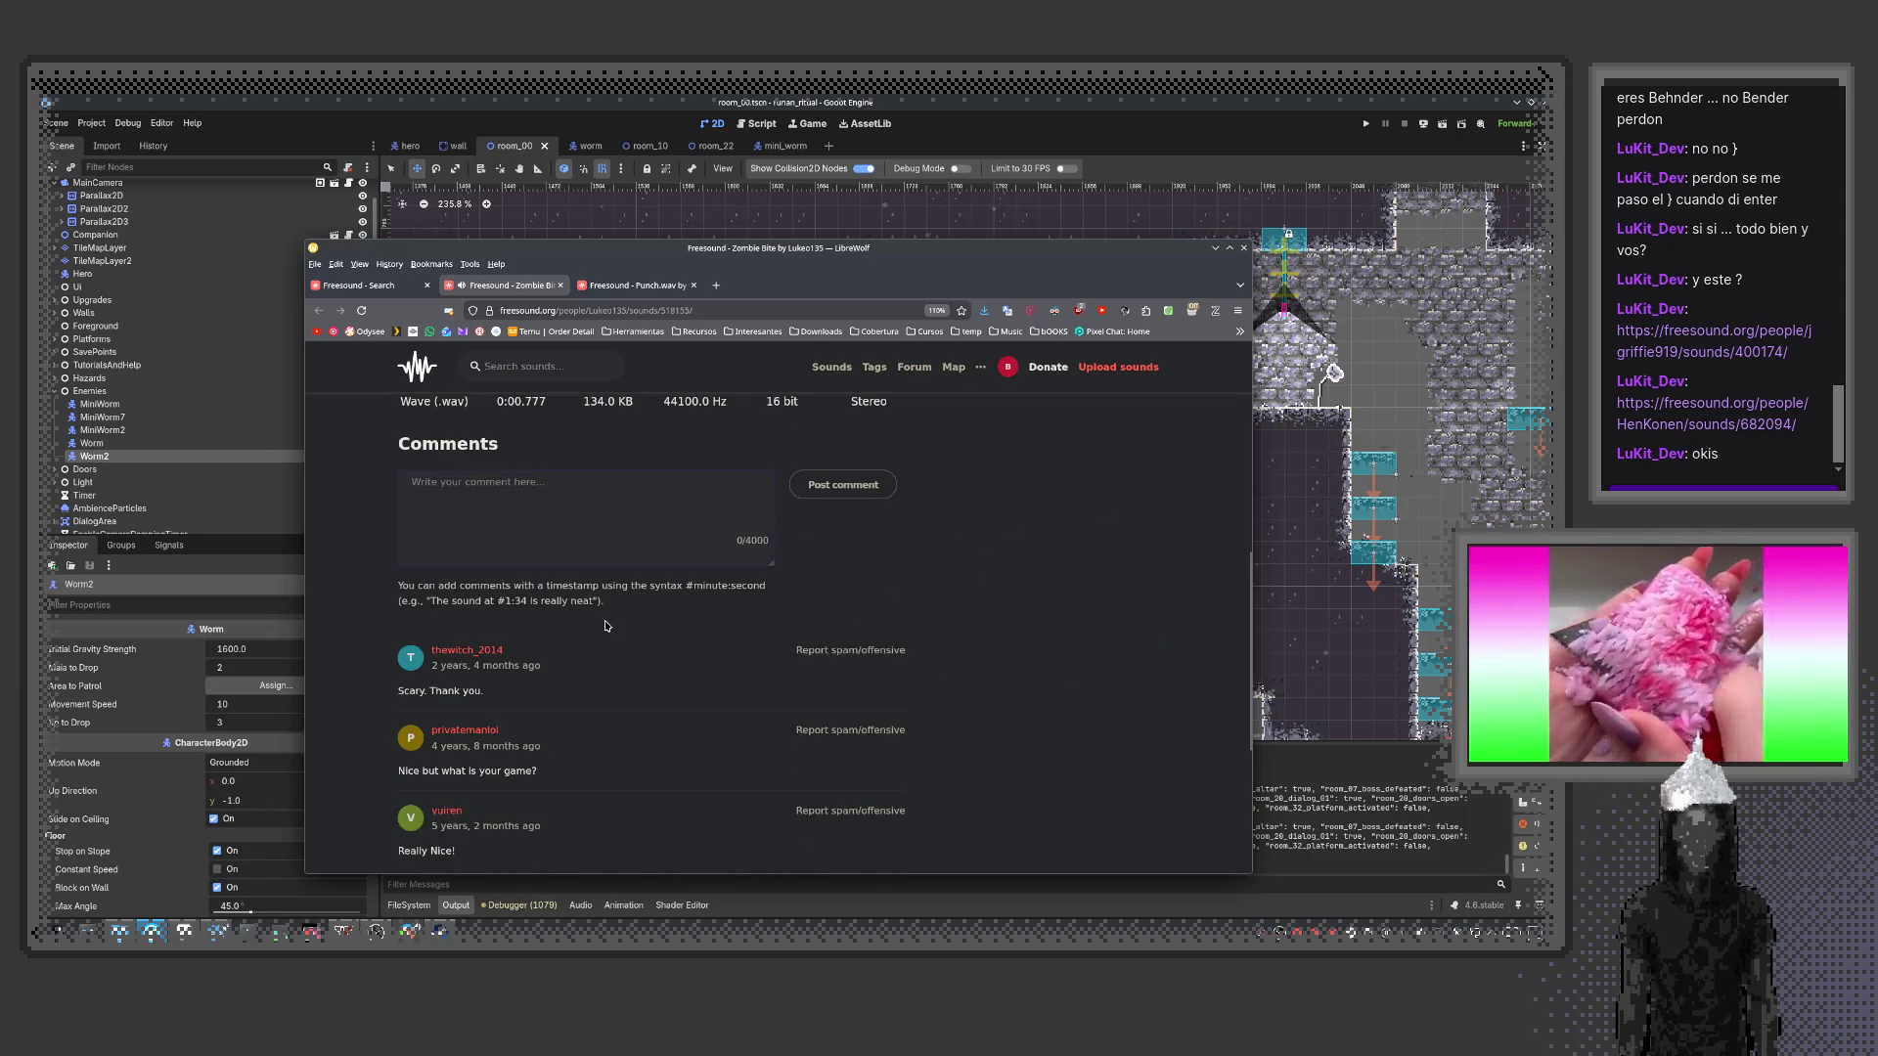
scroll(616, 624, up, 5)
scroll(674, 694, down, 5)
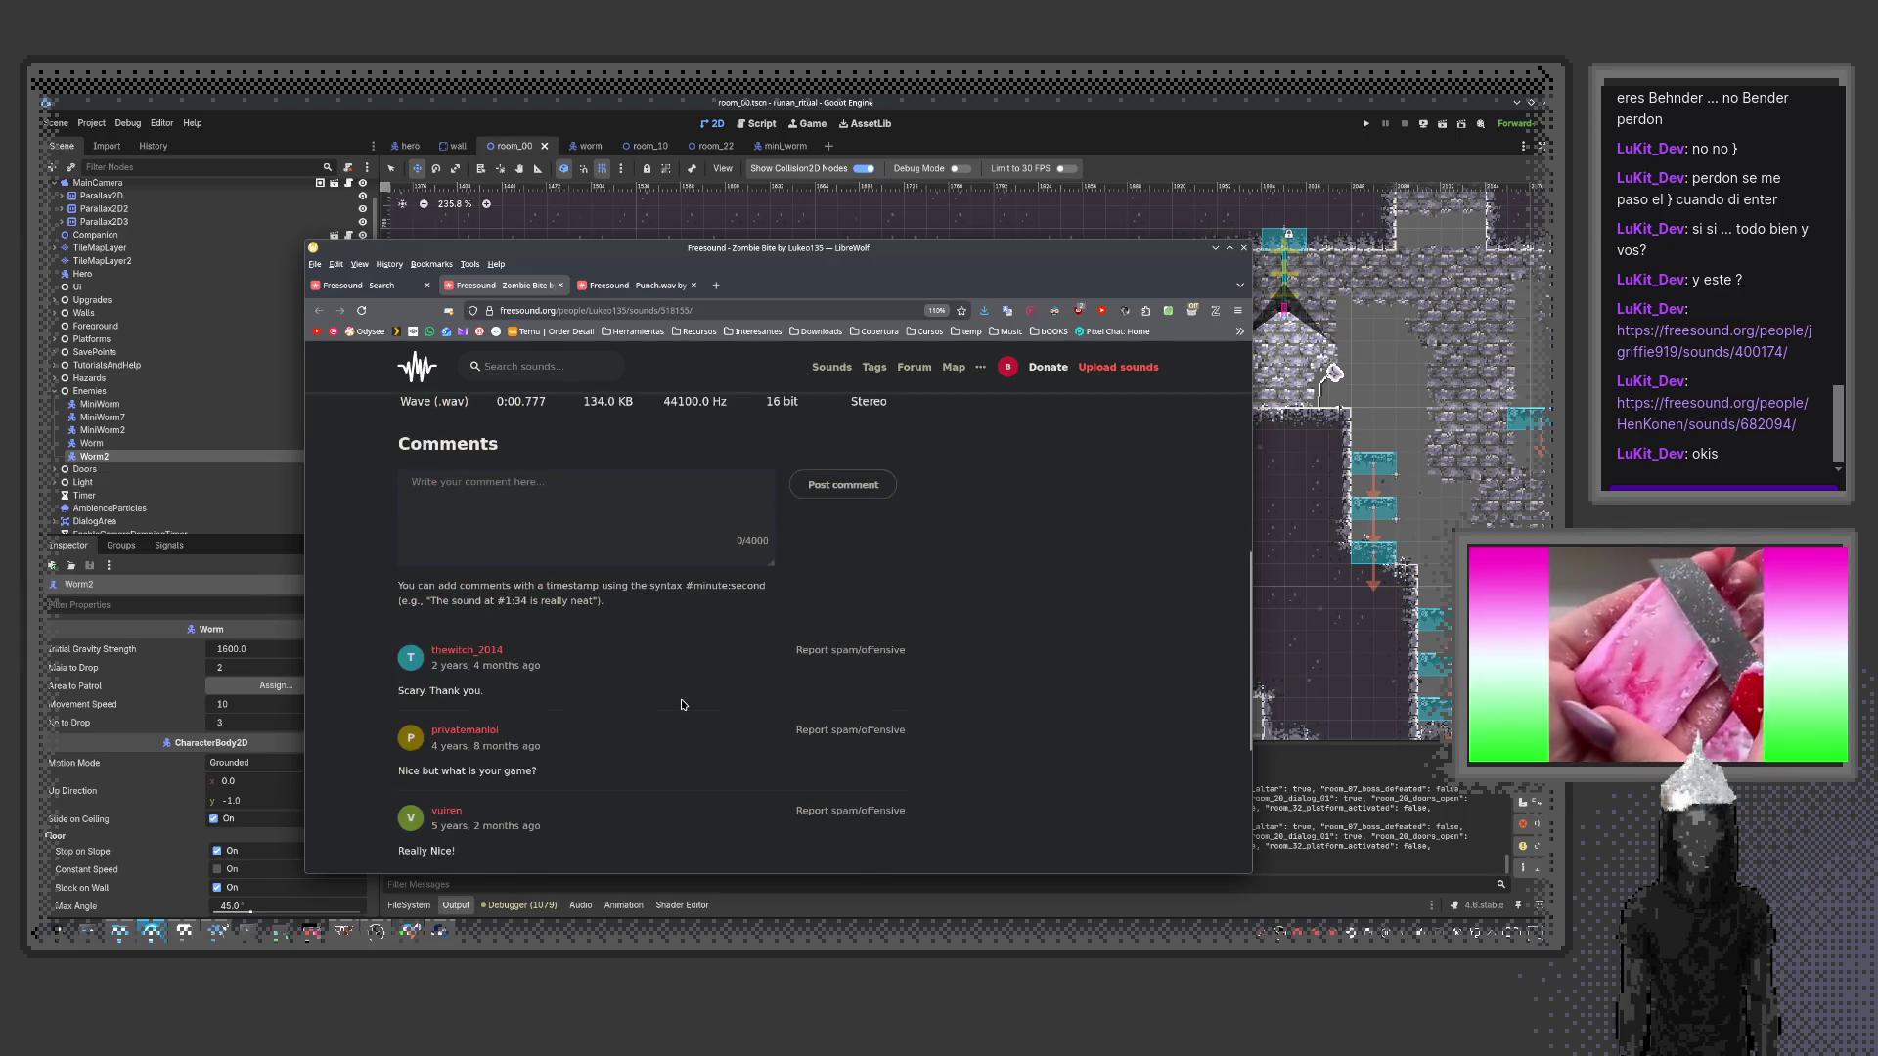
scroll(684, 704, down, 3)
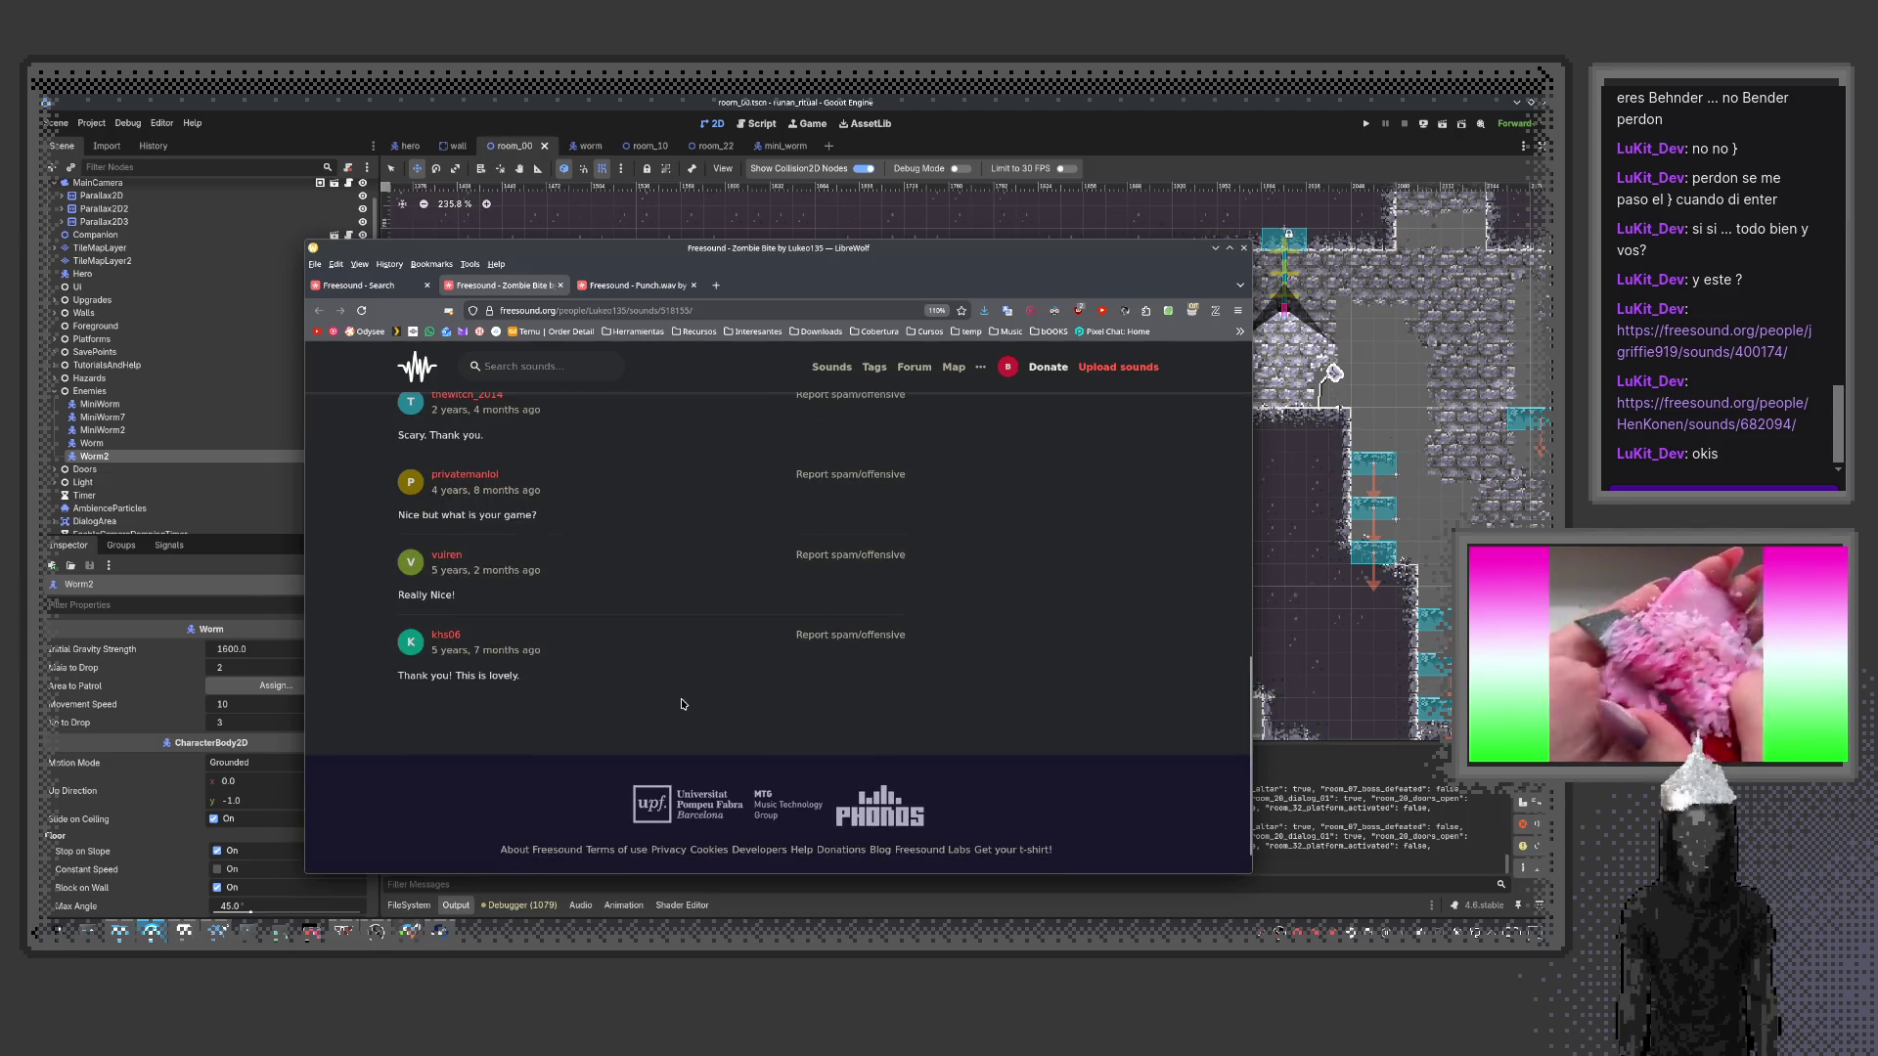
scroll(684, 704, up, 8)
click(1092, 664)
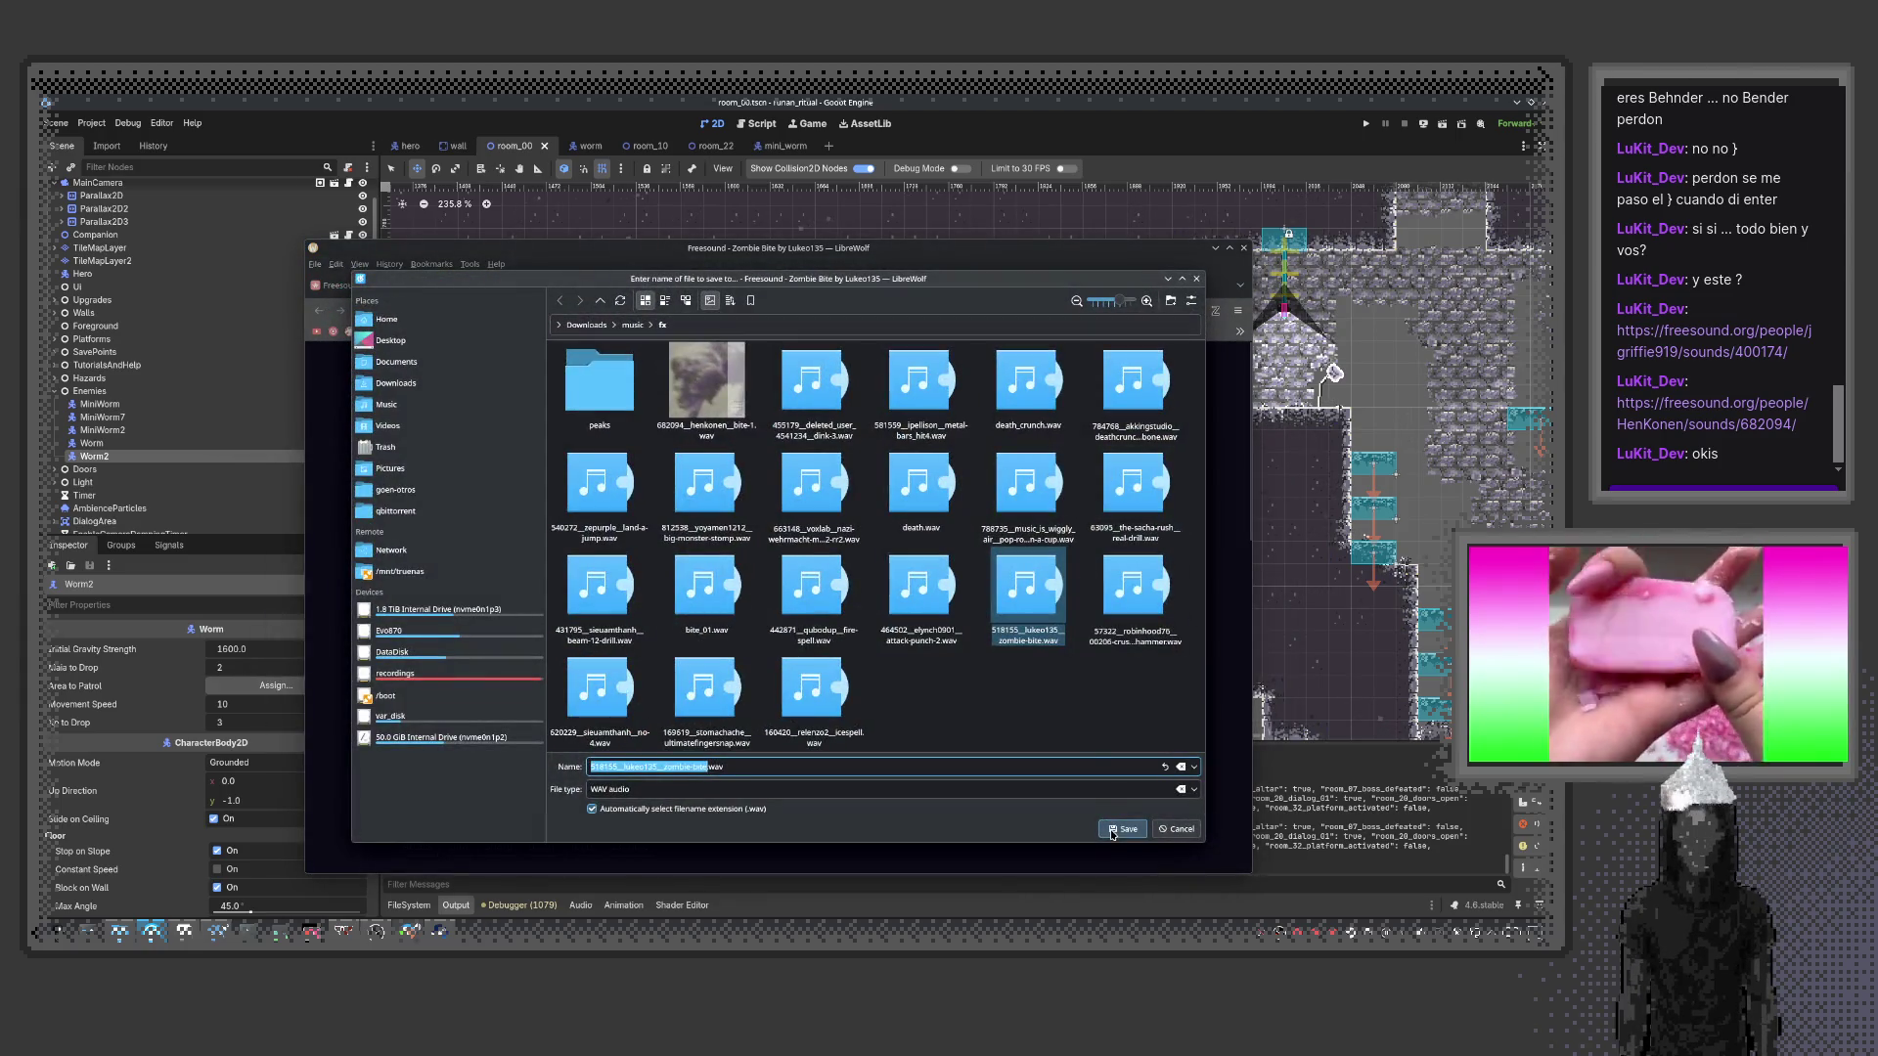
Save the Zombie Bite WAV into Downloads/music/fx, overwrite the existing copy, and dismiss the donation popup
key(Return)
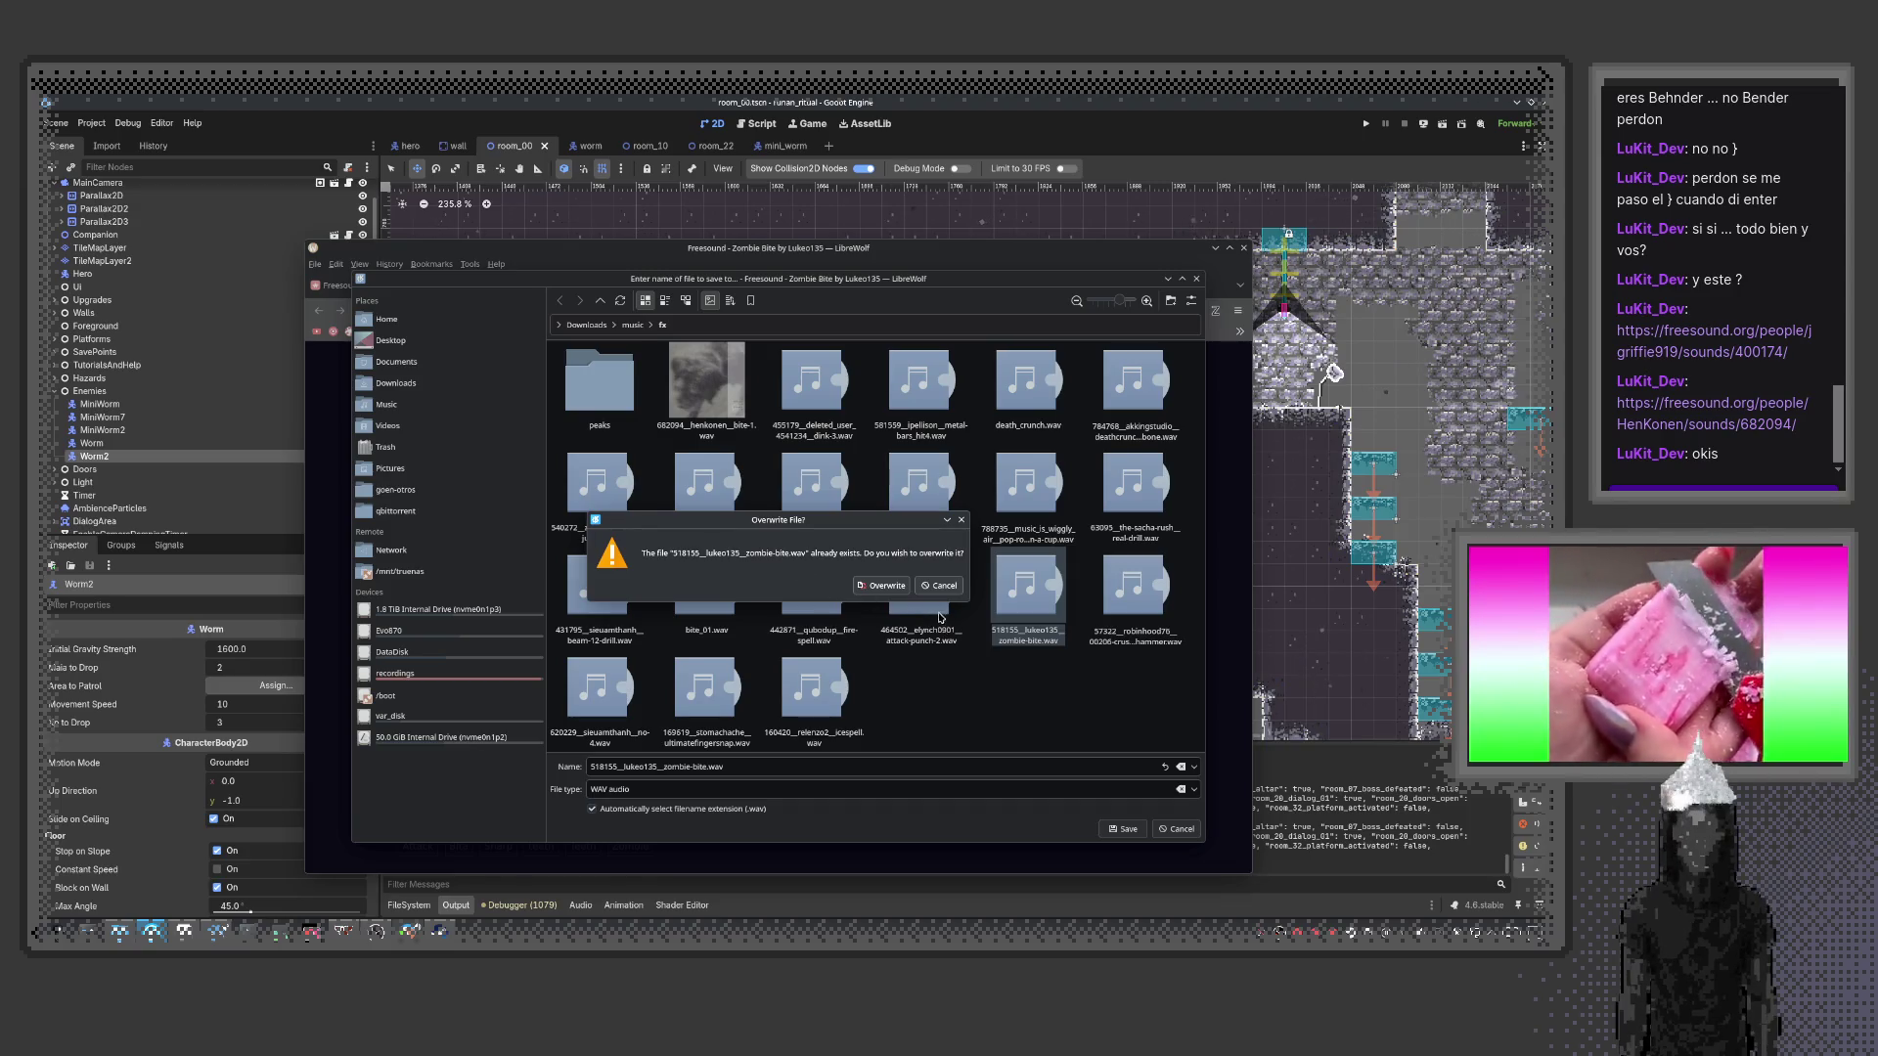
click(878, 585)
click(1085, 518)
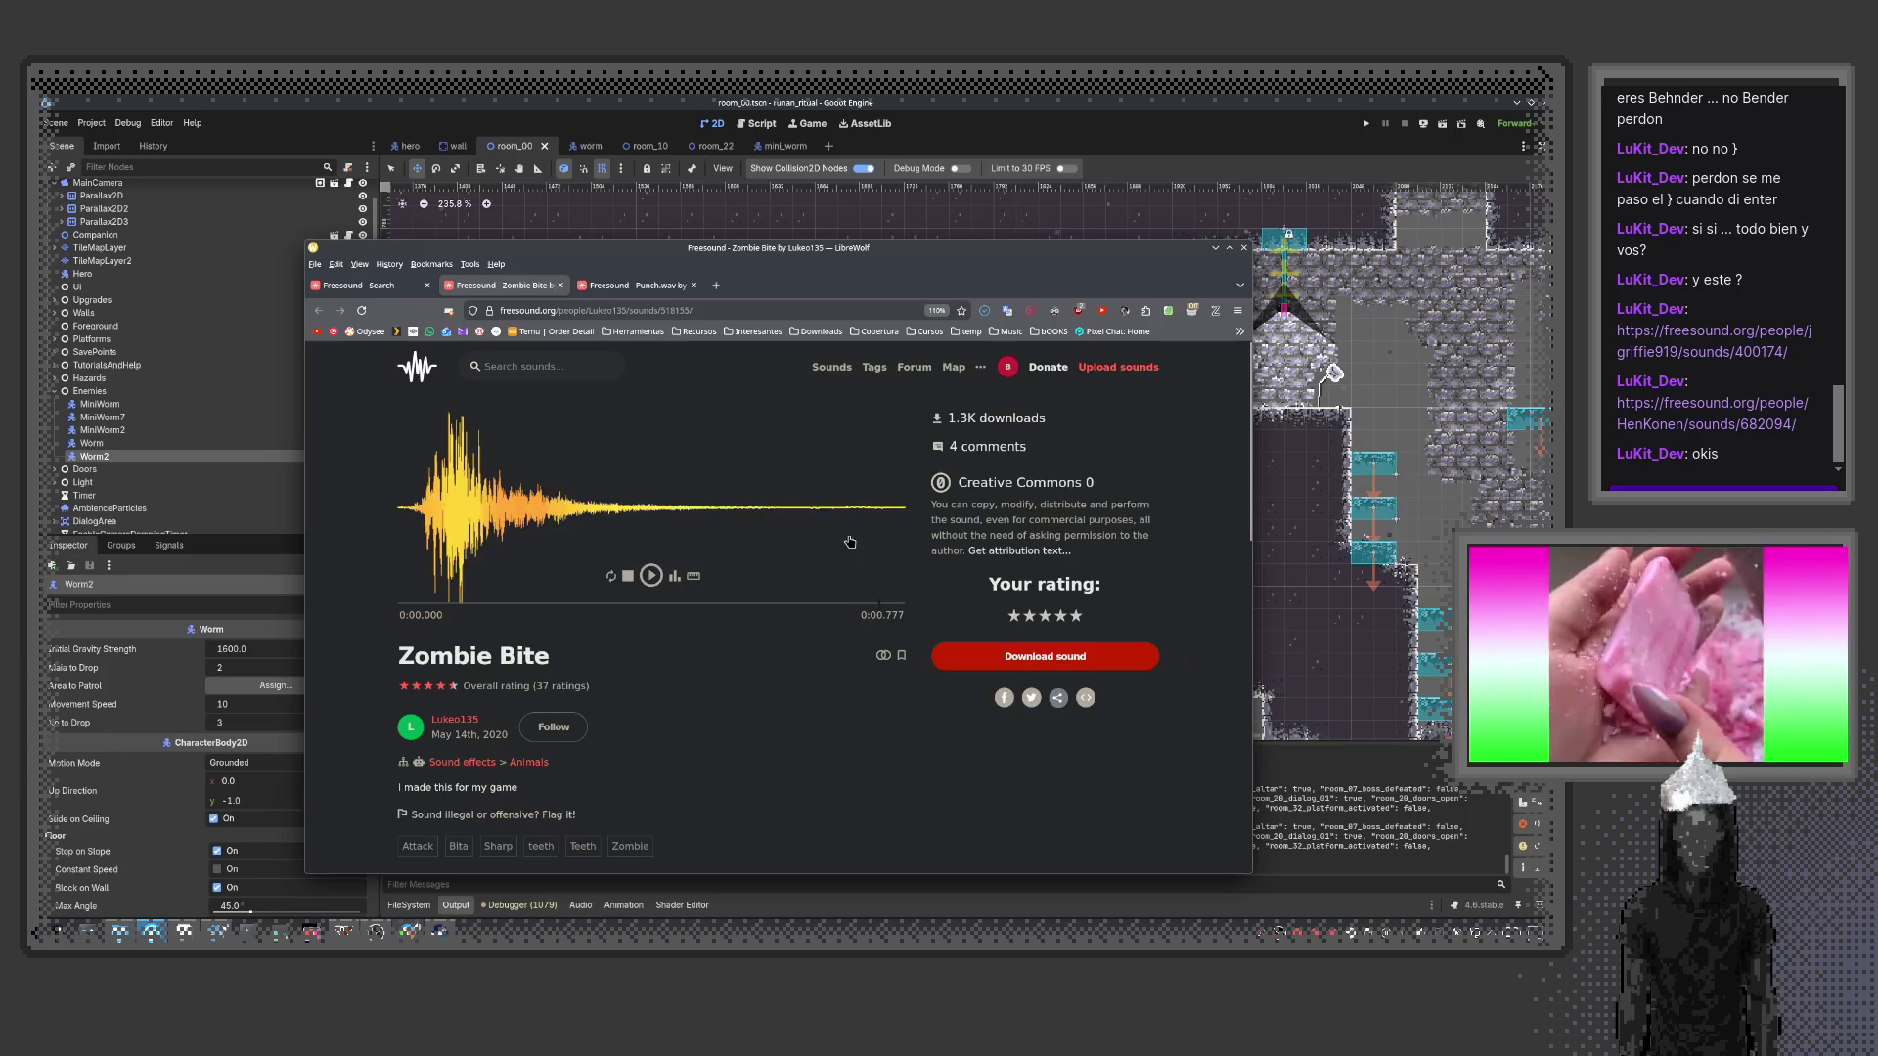
Leave the browser for Godot and show a taller FileSystem panel
click(377, 285)
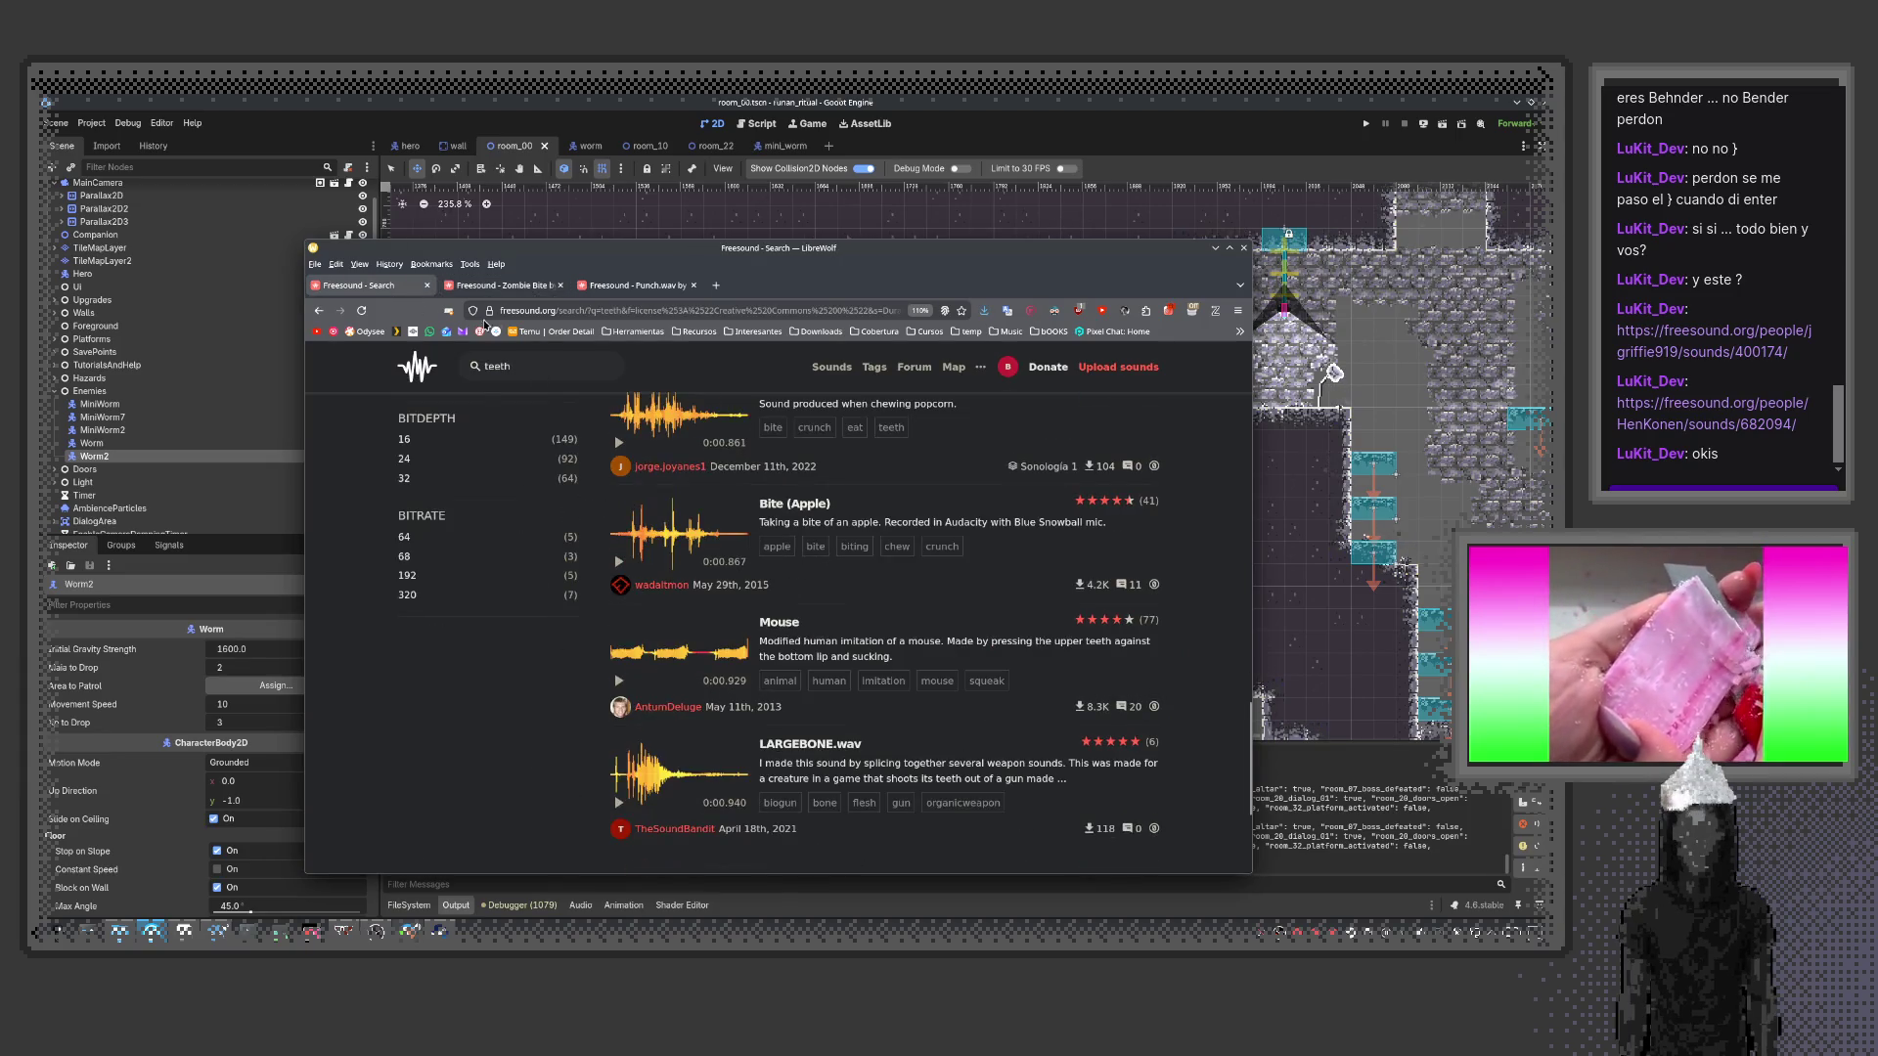
middle_click(380, 288)
key(alt+Tab)
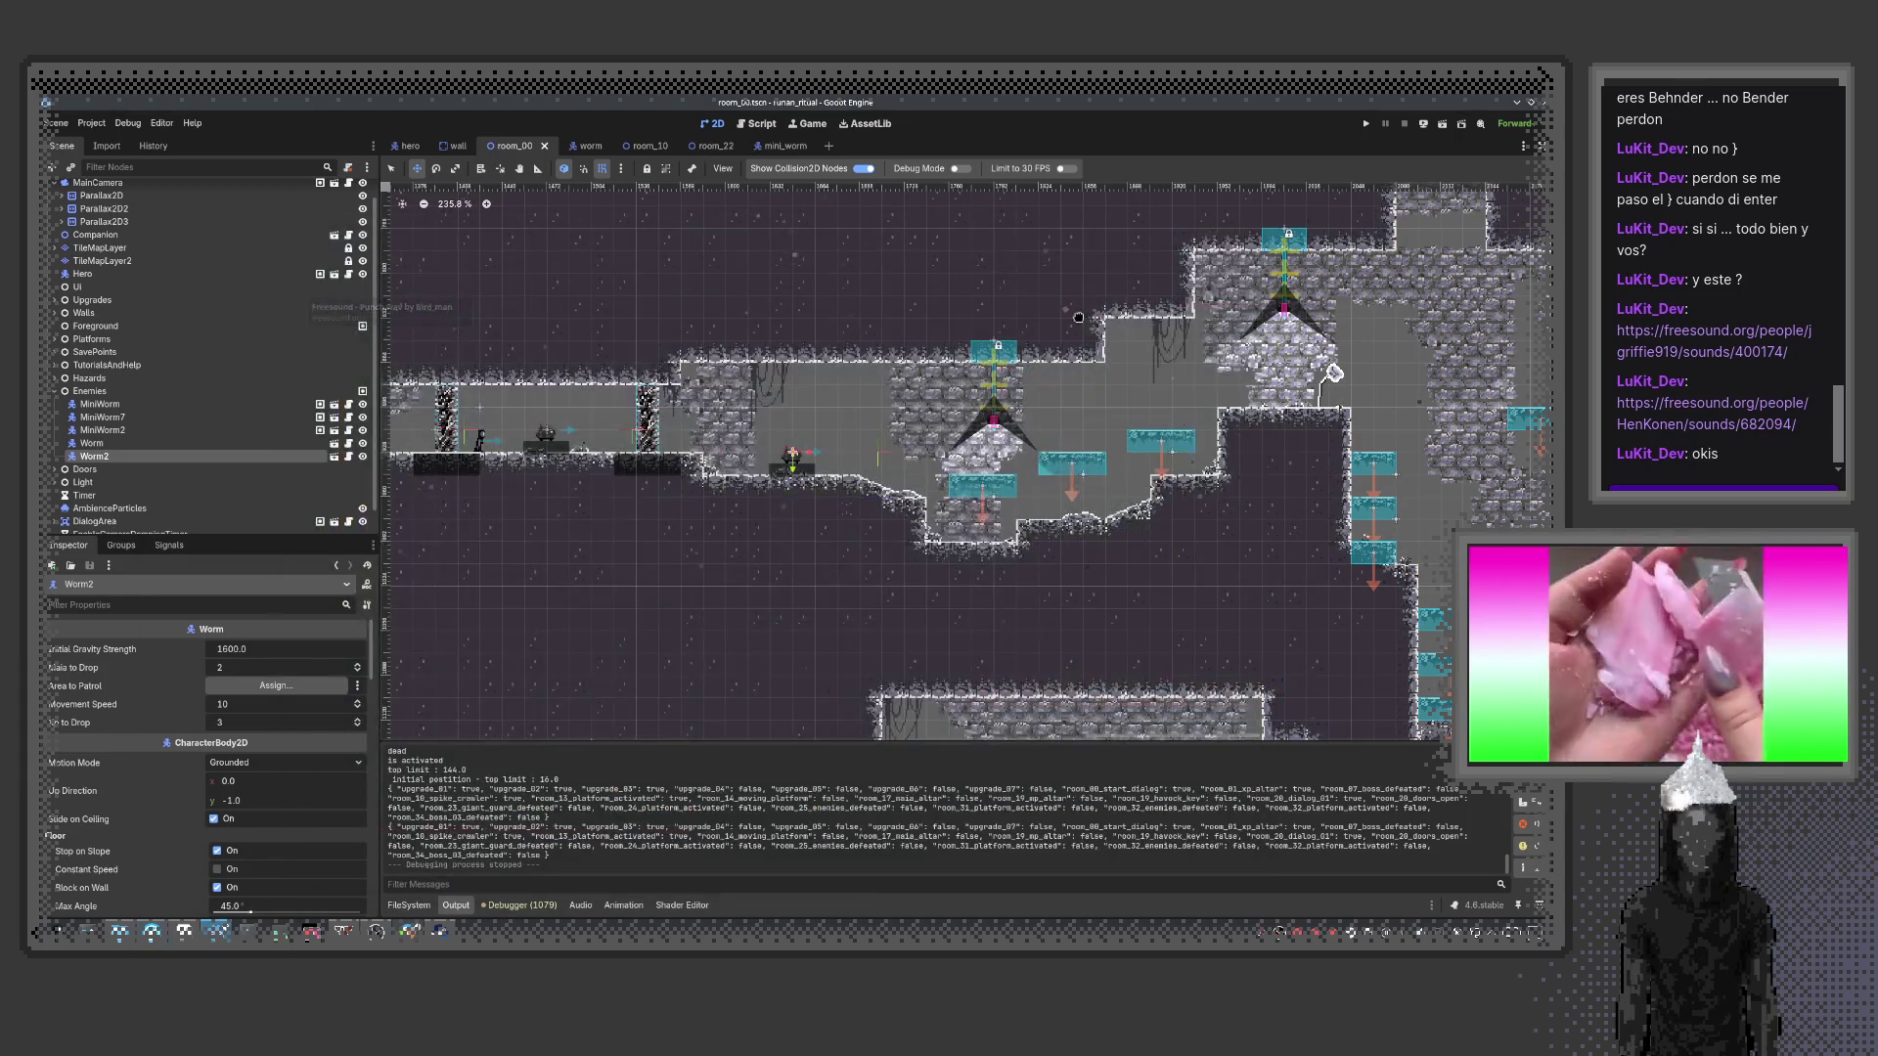
click(409, 905)
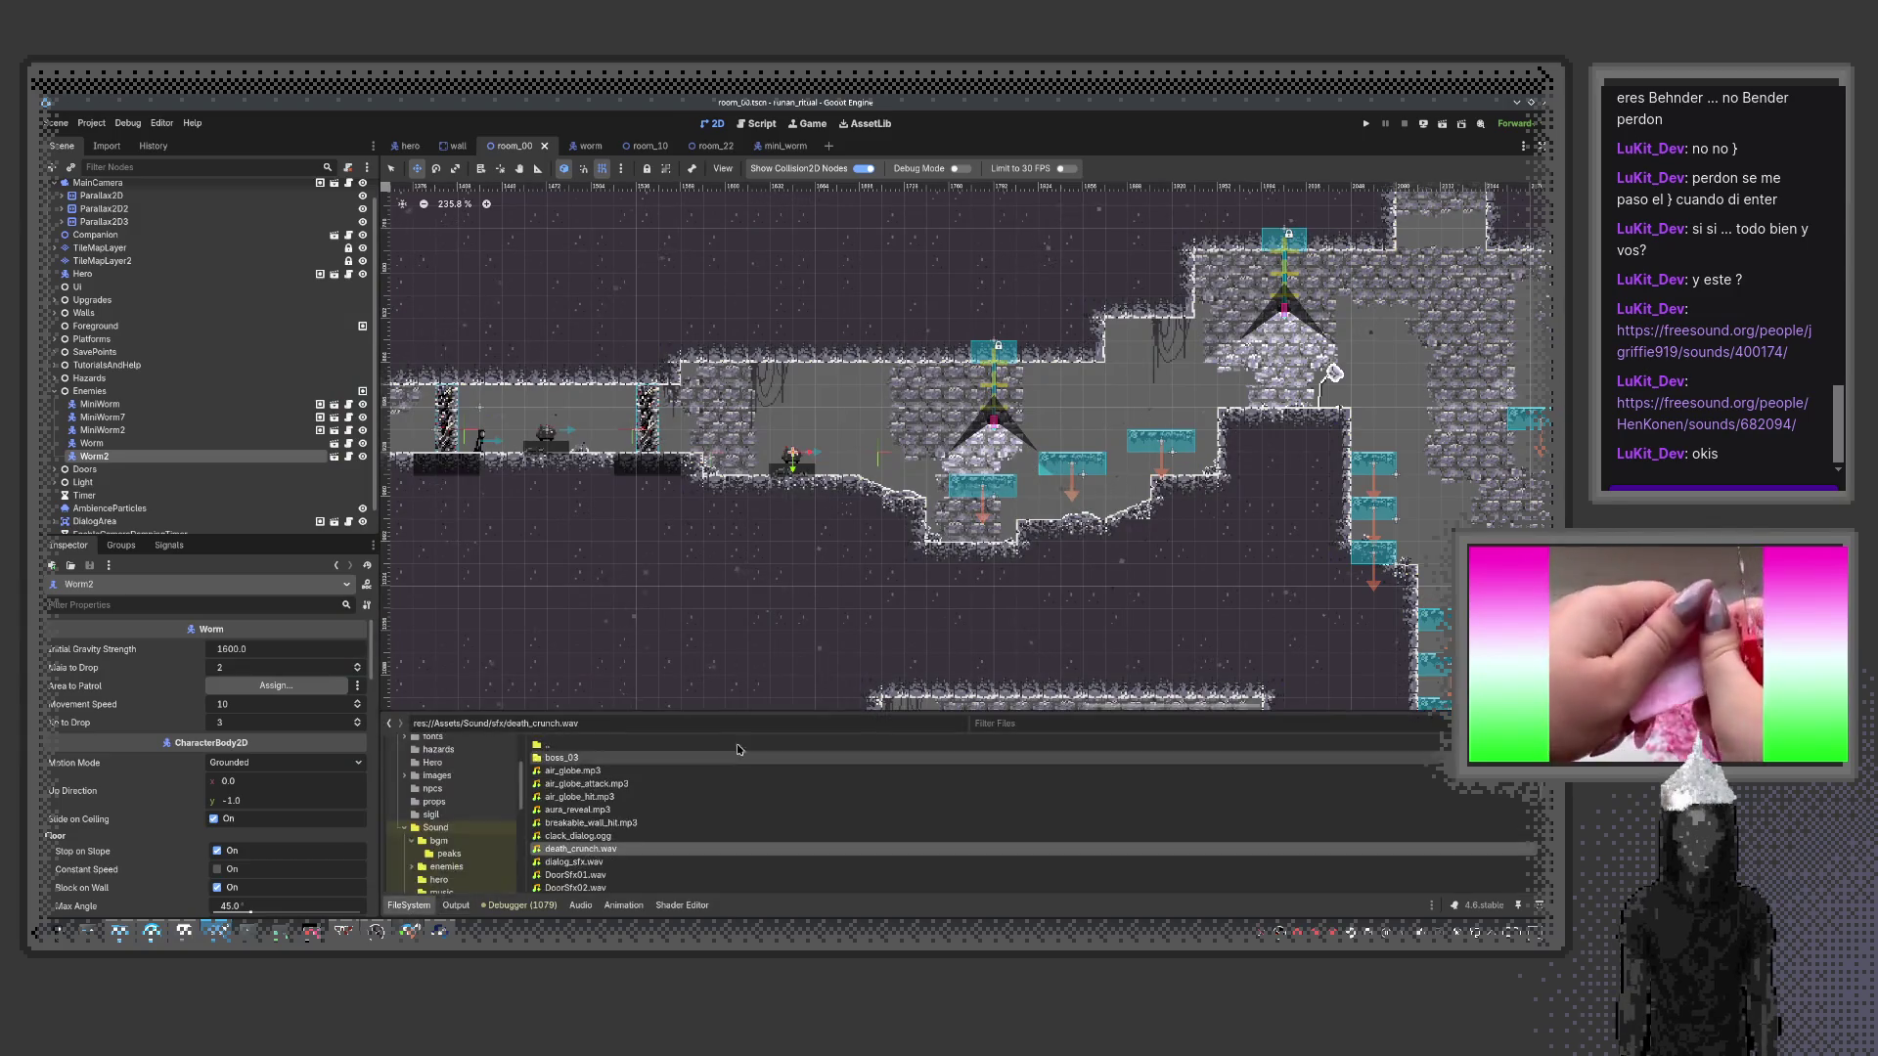
drag(725, 711, 725, 523)
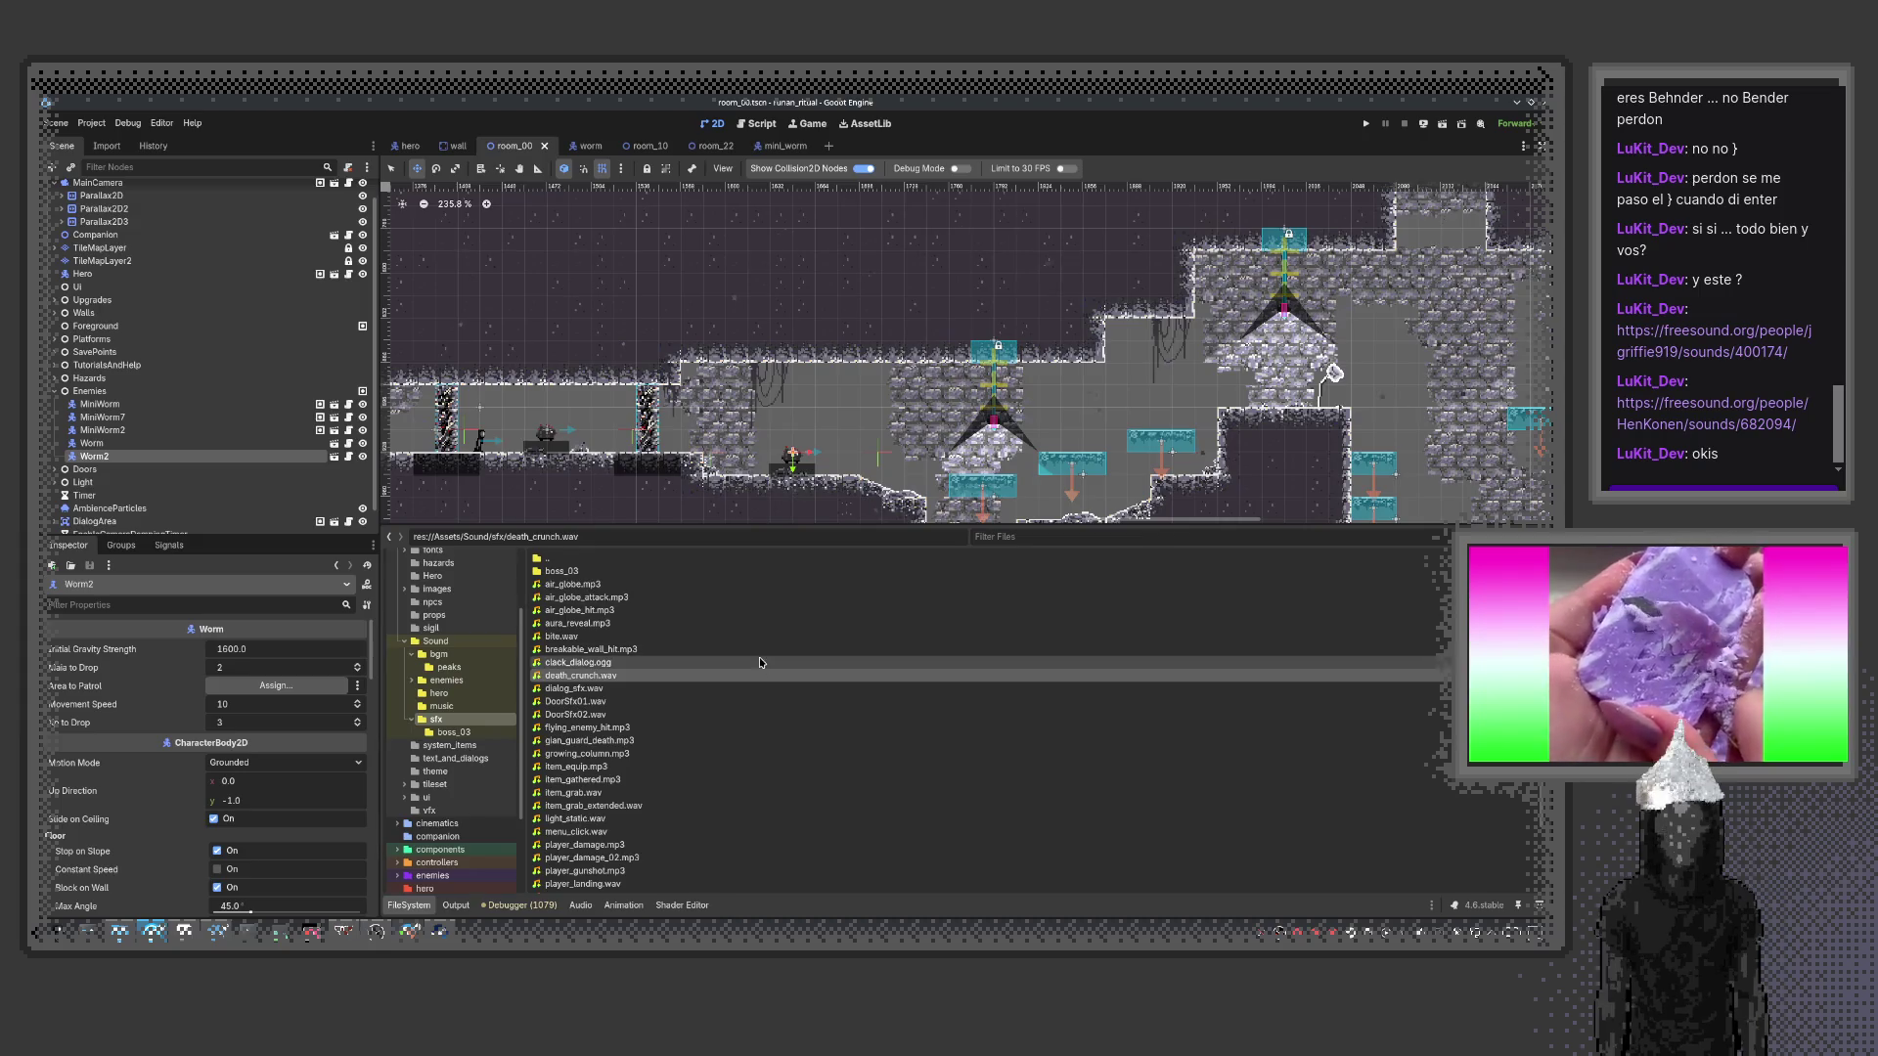
Select bite.wav, enlarge the scene tree, and quick-open LightMimic.tscn by searching 'mic'
click(558, 636)
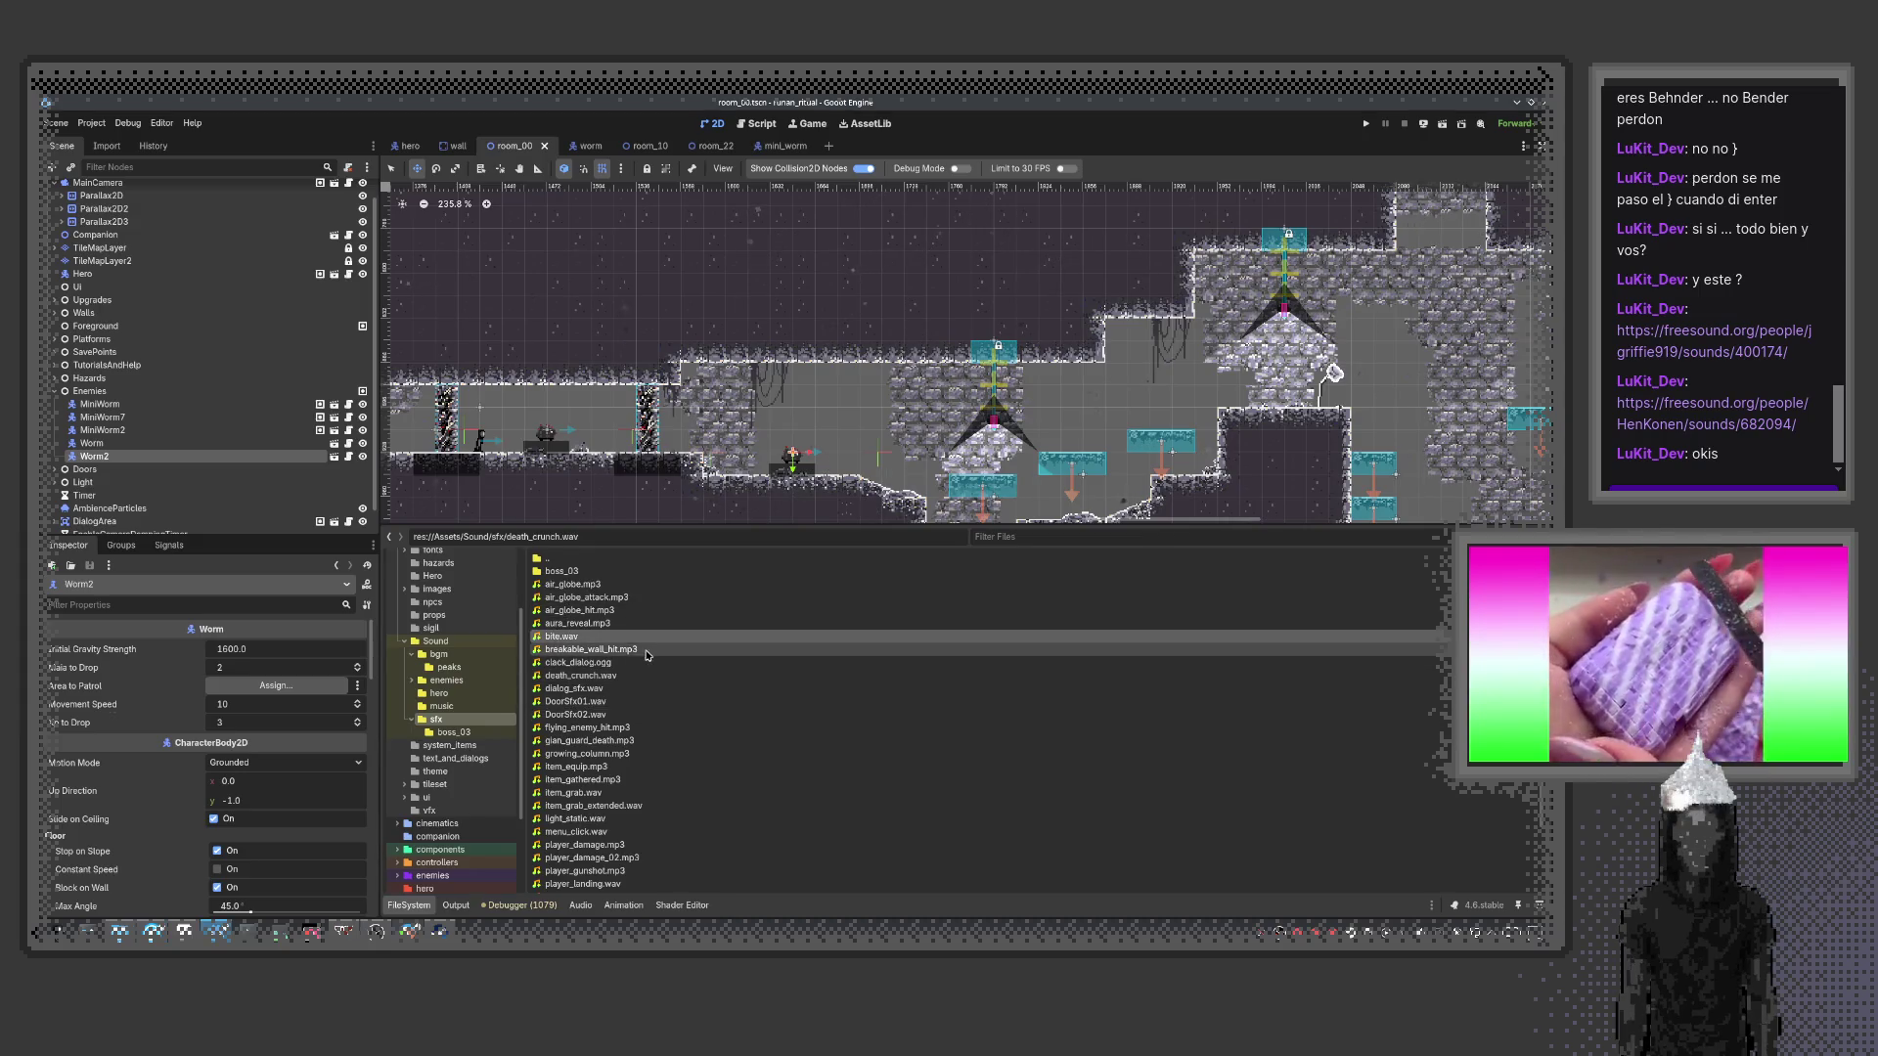
drag(202, 534, 215, 633)
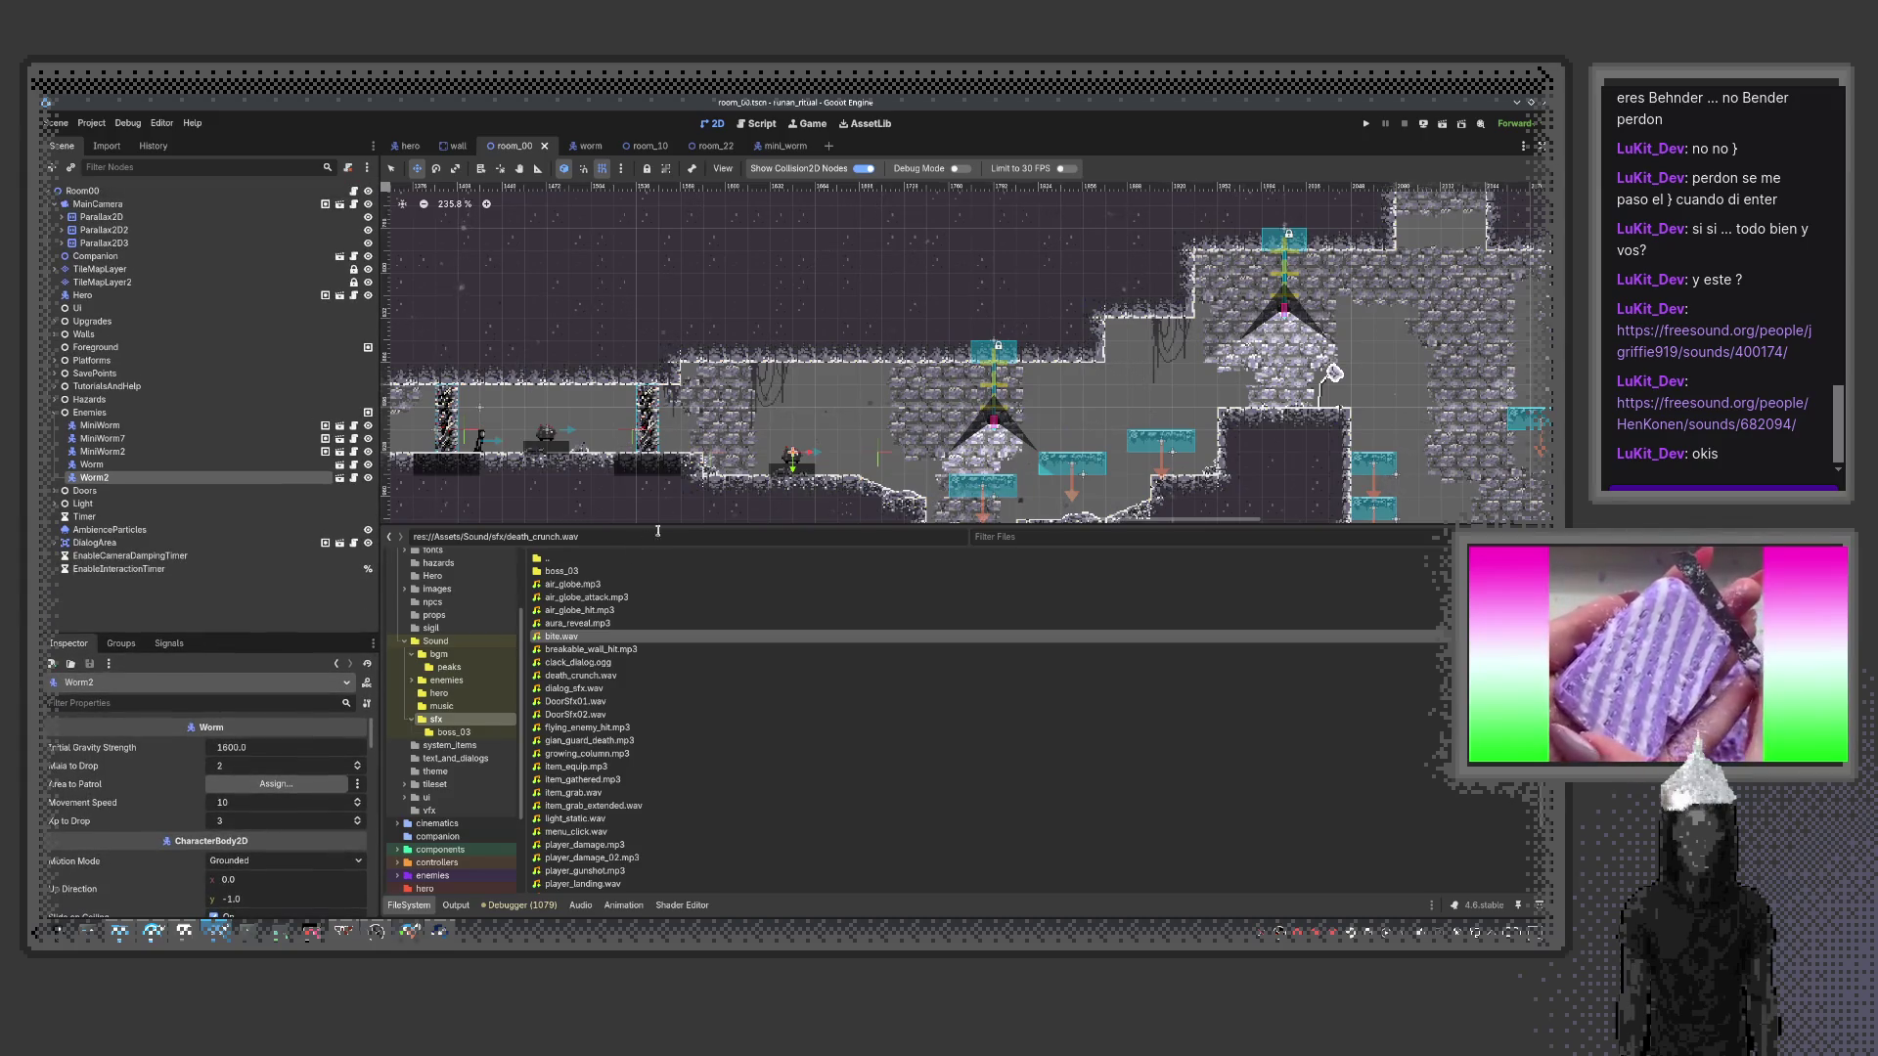
key(ctrl+shift+o)
text(lam)
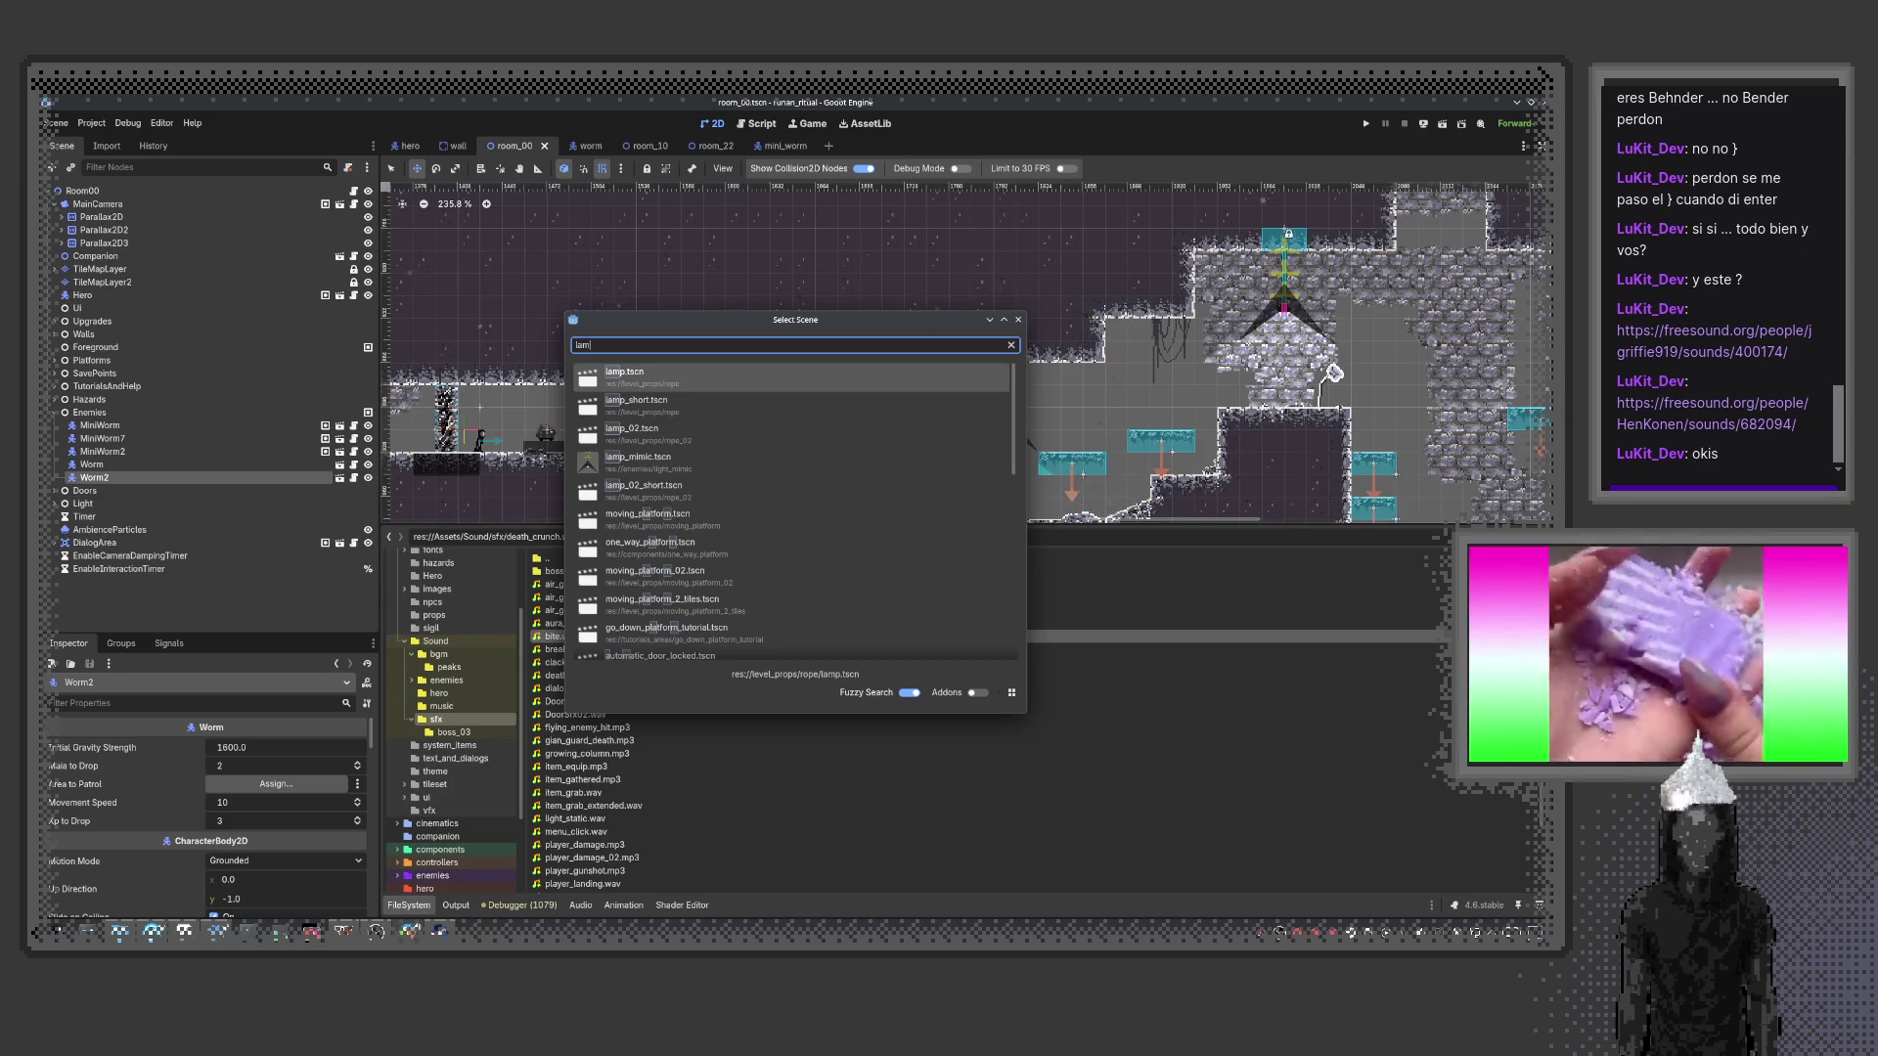
key(BackSpace)
key(BackSpace)
key(BackSpace)
text(mic)
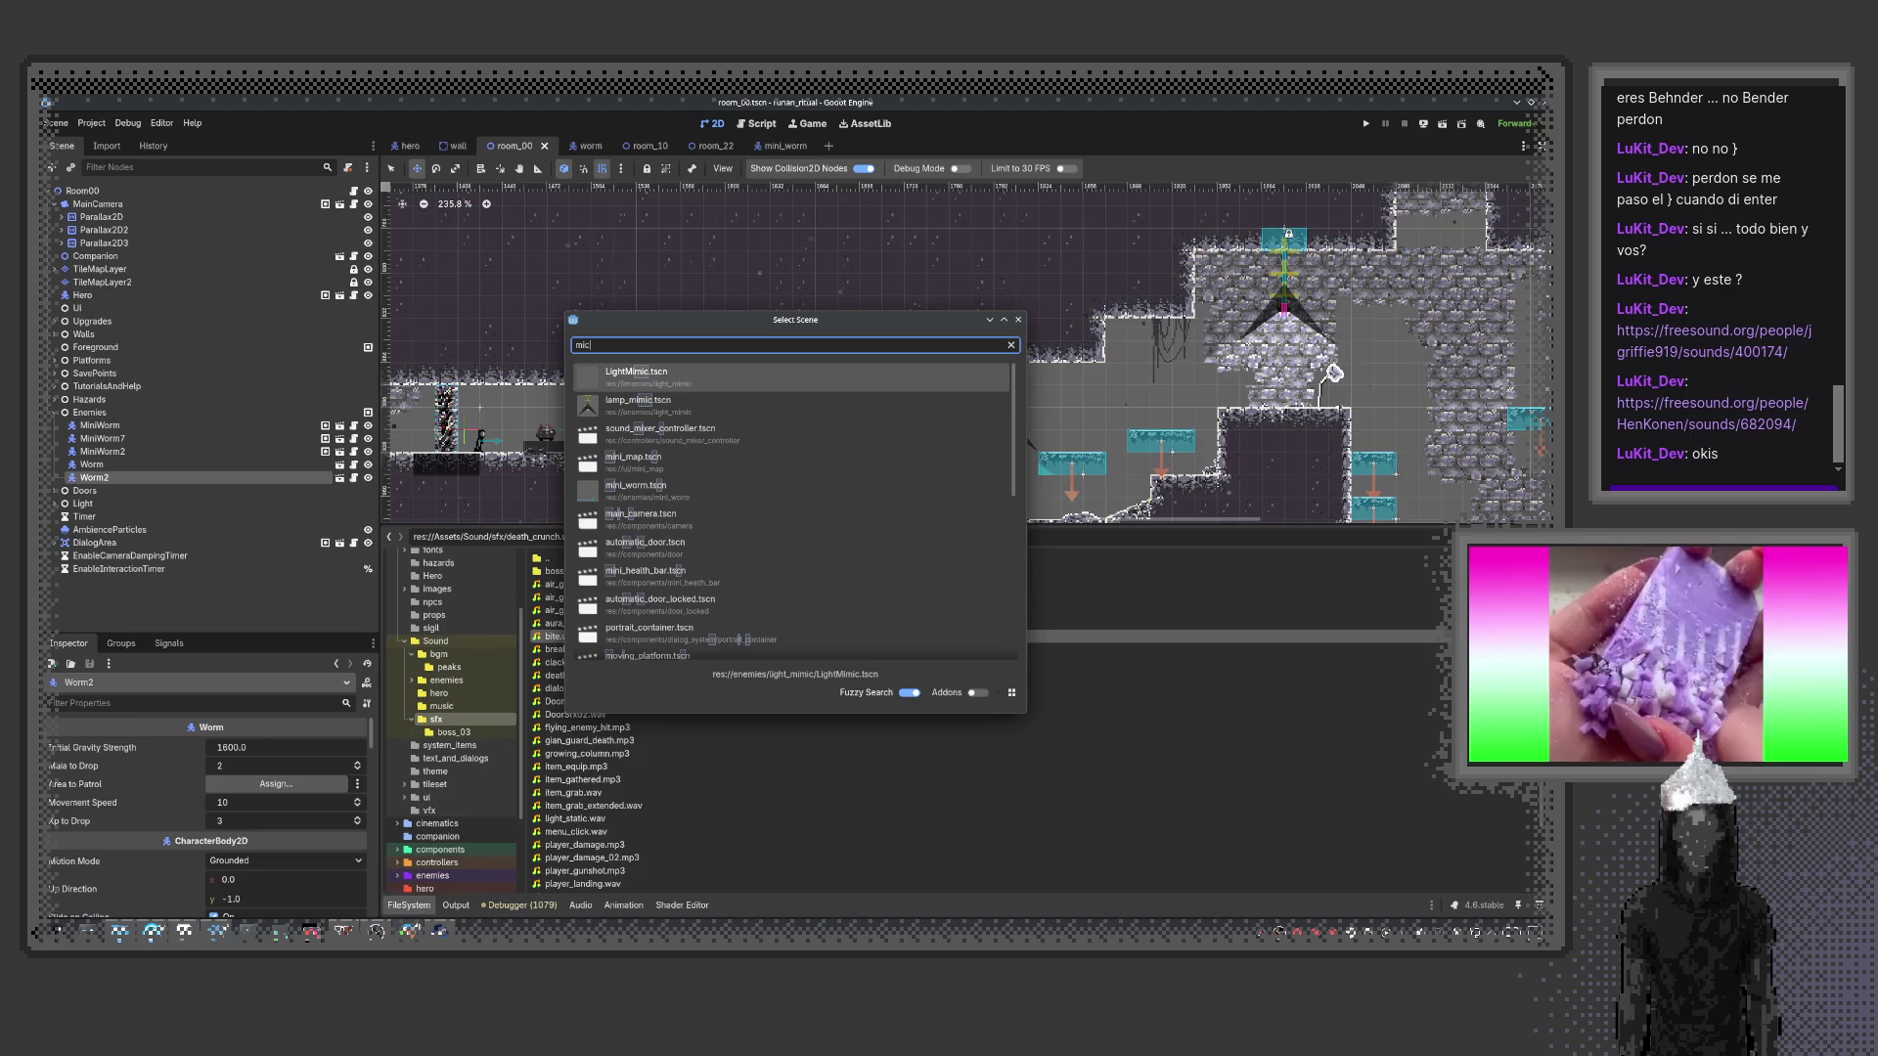
key(Return)
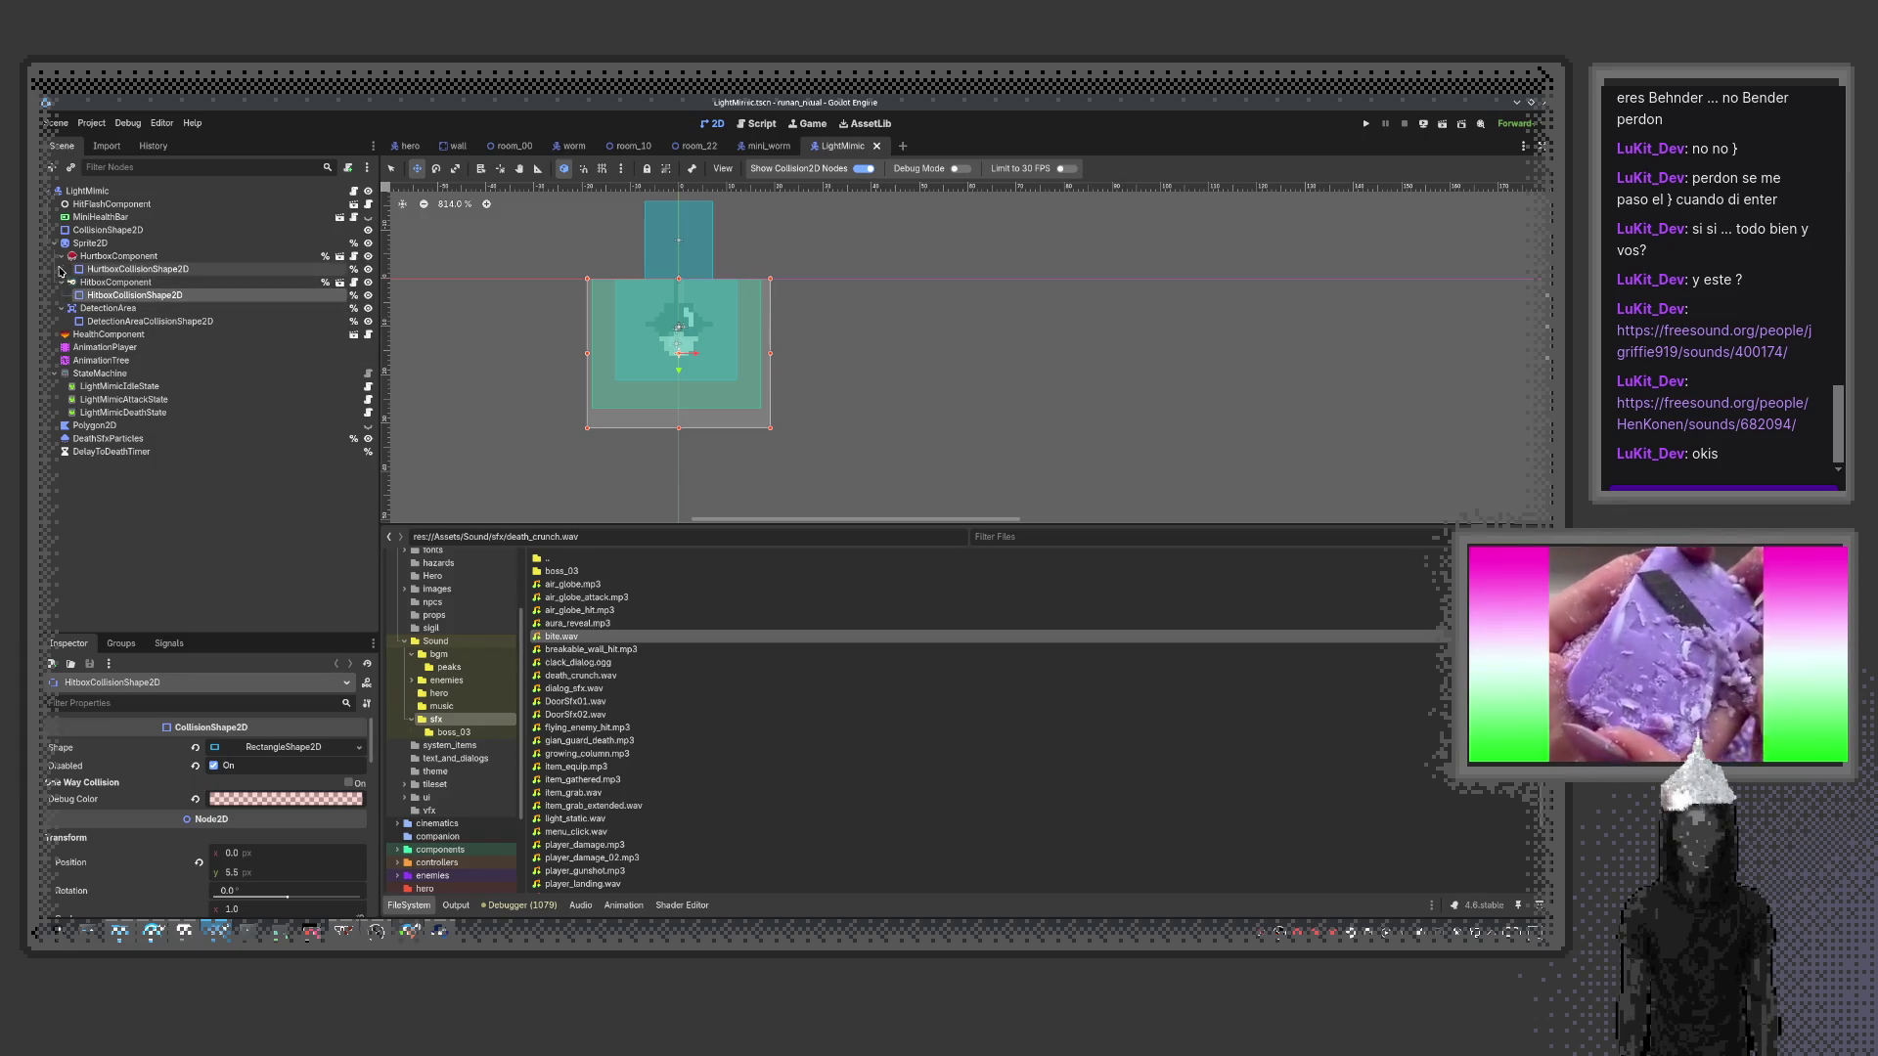
Add an AudioStreamPlayer child under the LightMimic root, found by searching 'audio'
click(81, 192)
key(ctrl+a)
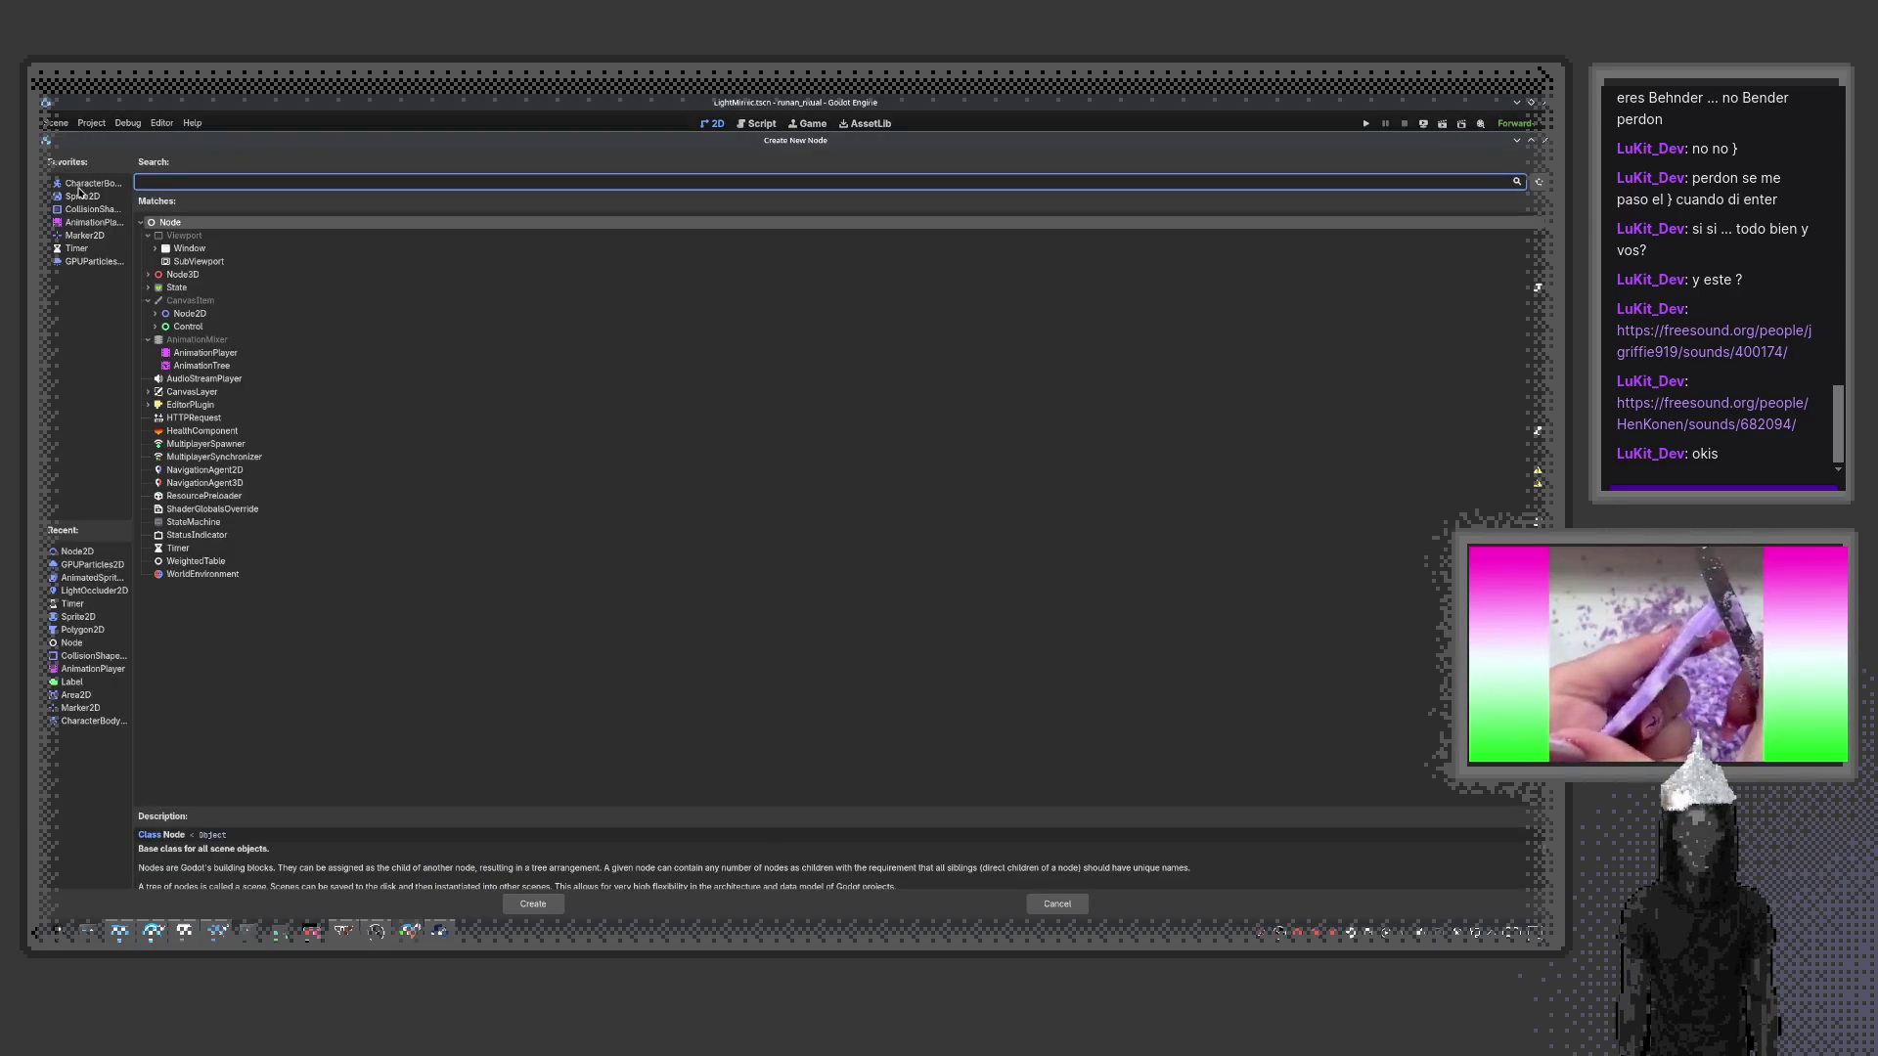
text(au)
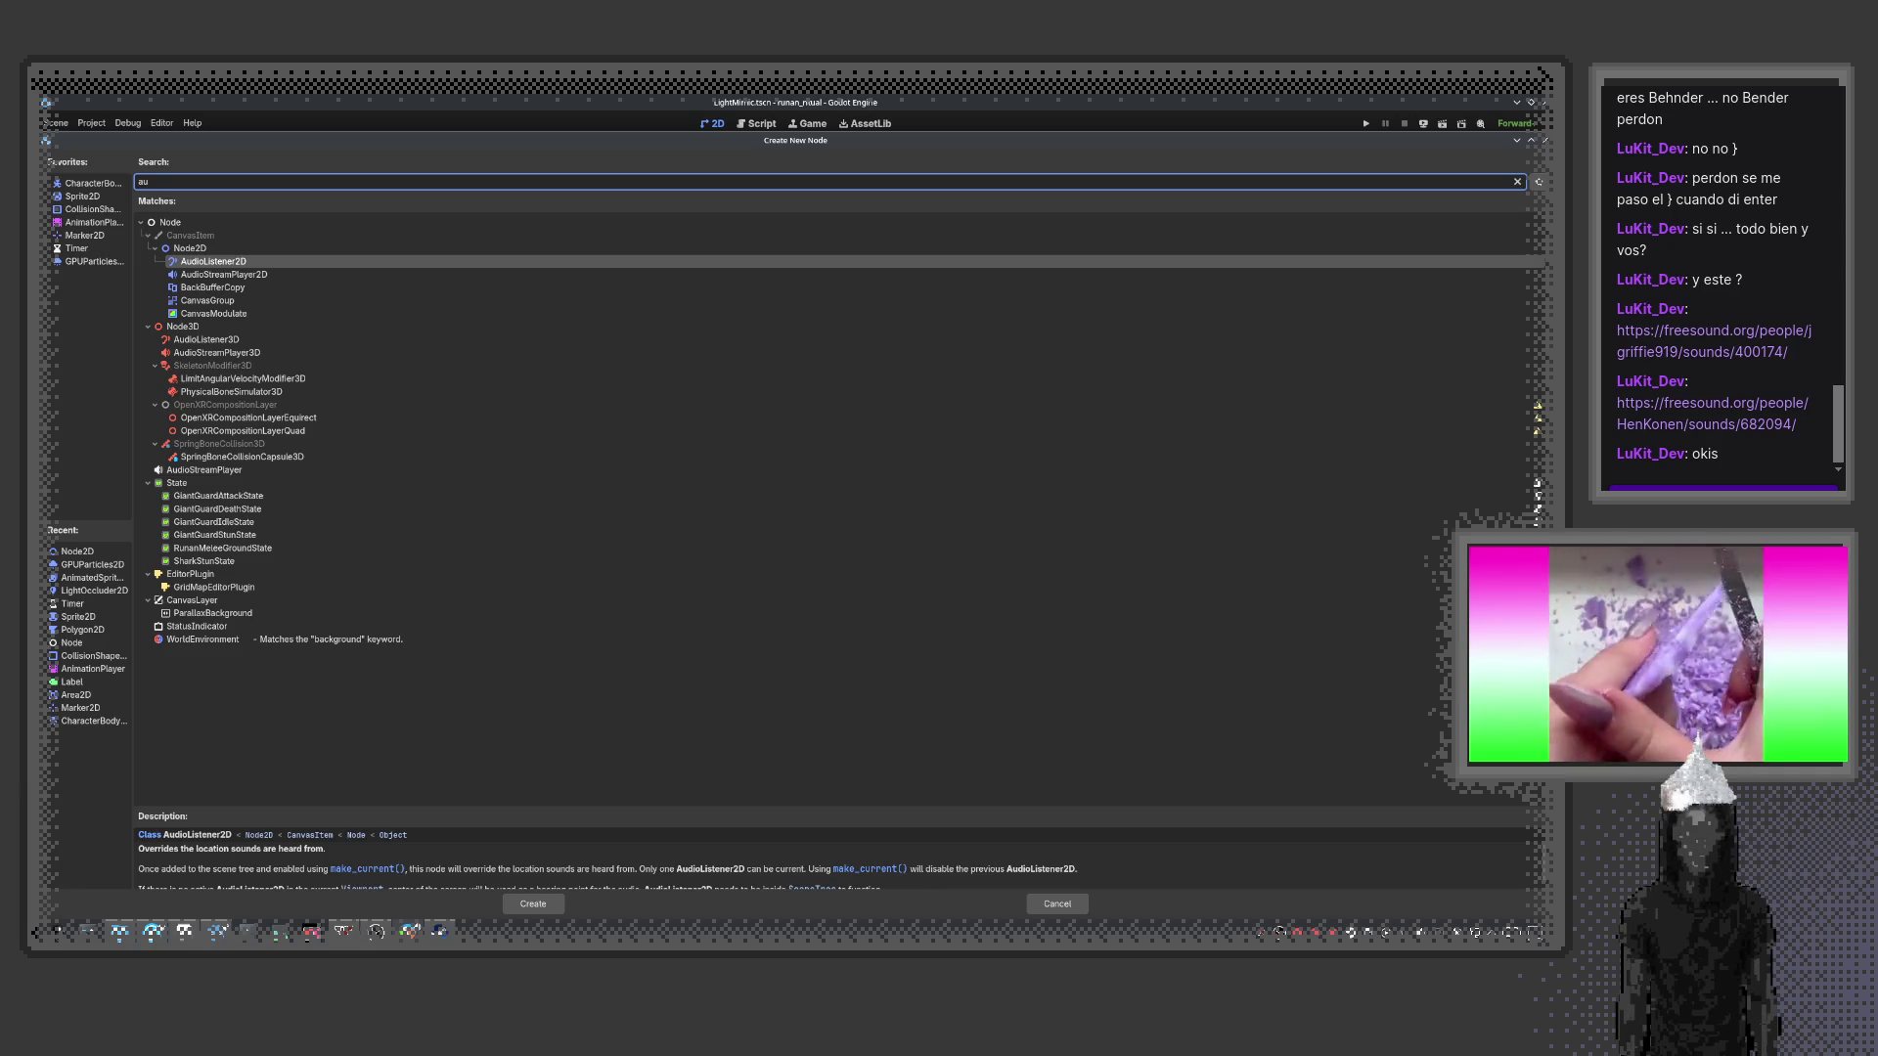
text(dio)
key(Down)
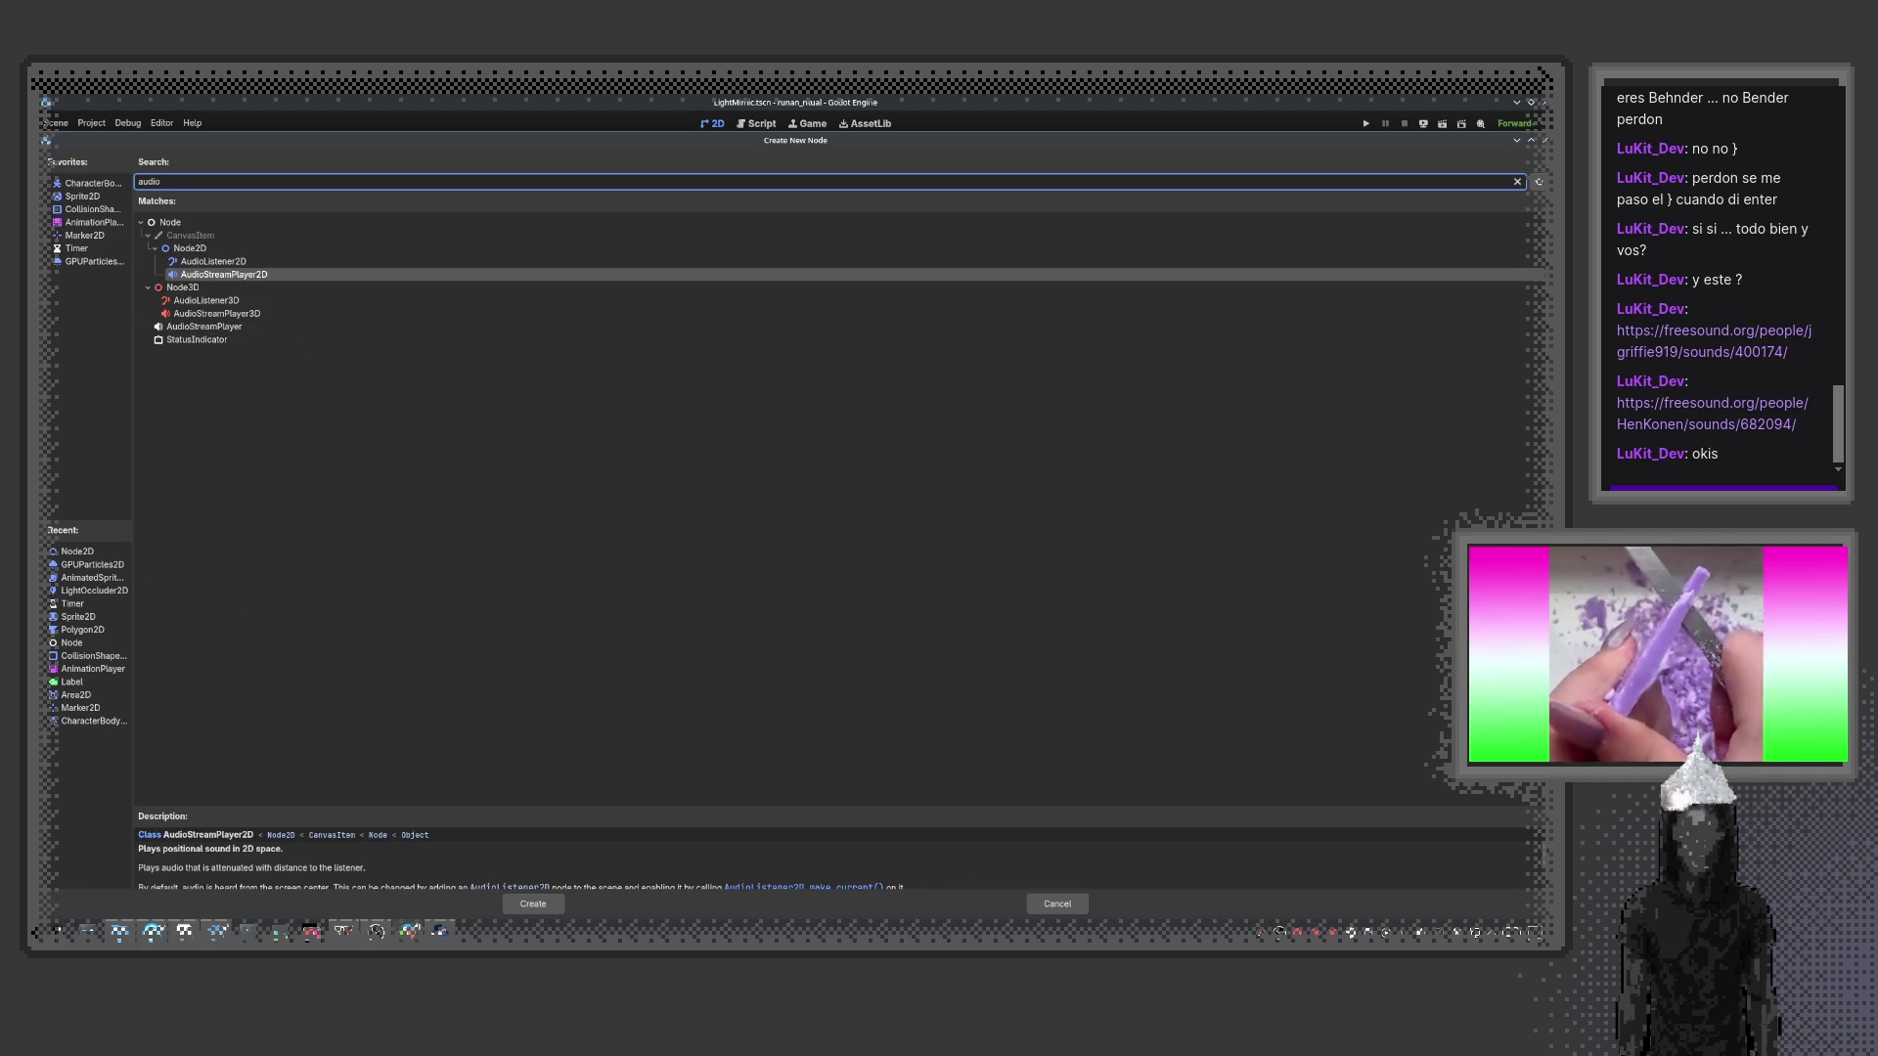
key(Down)
key(Down)
key(Down)
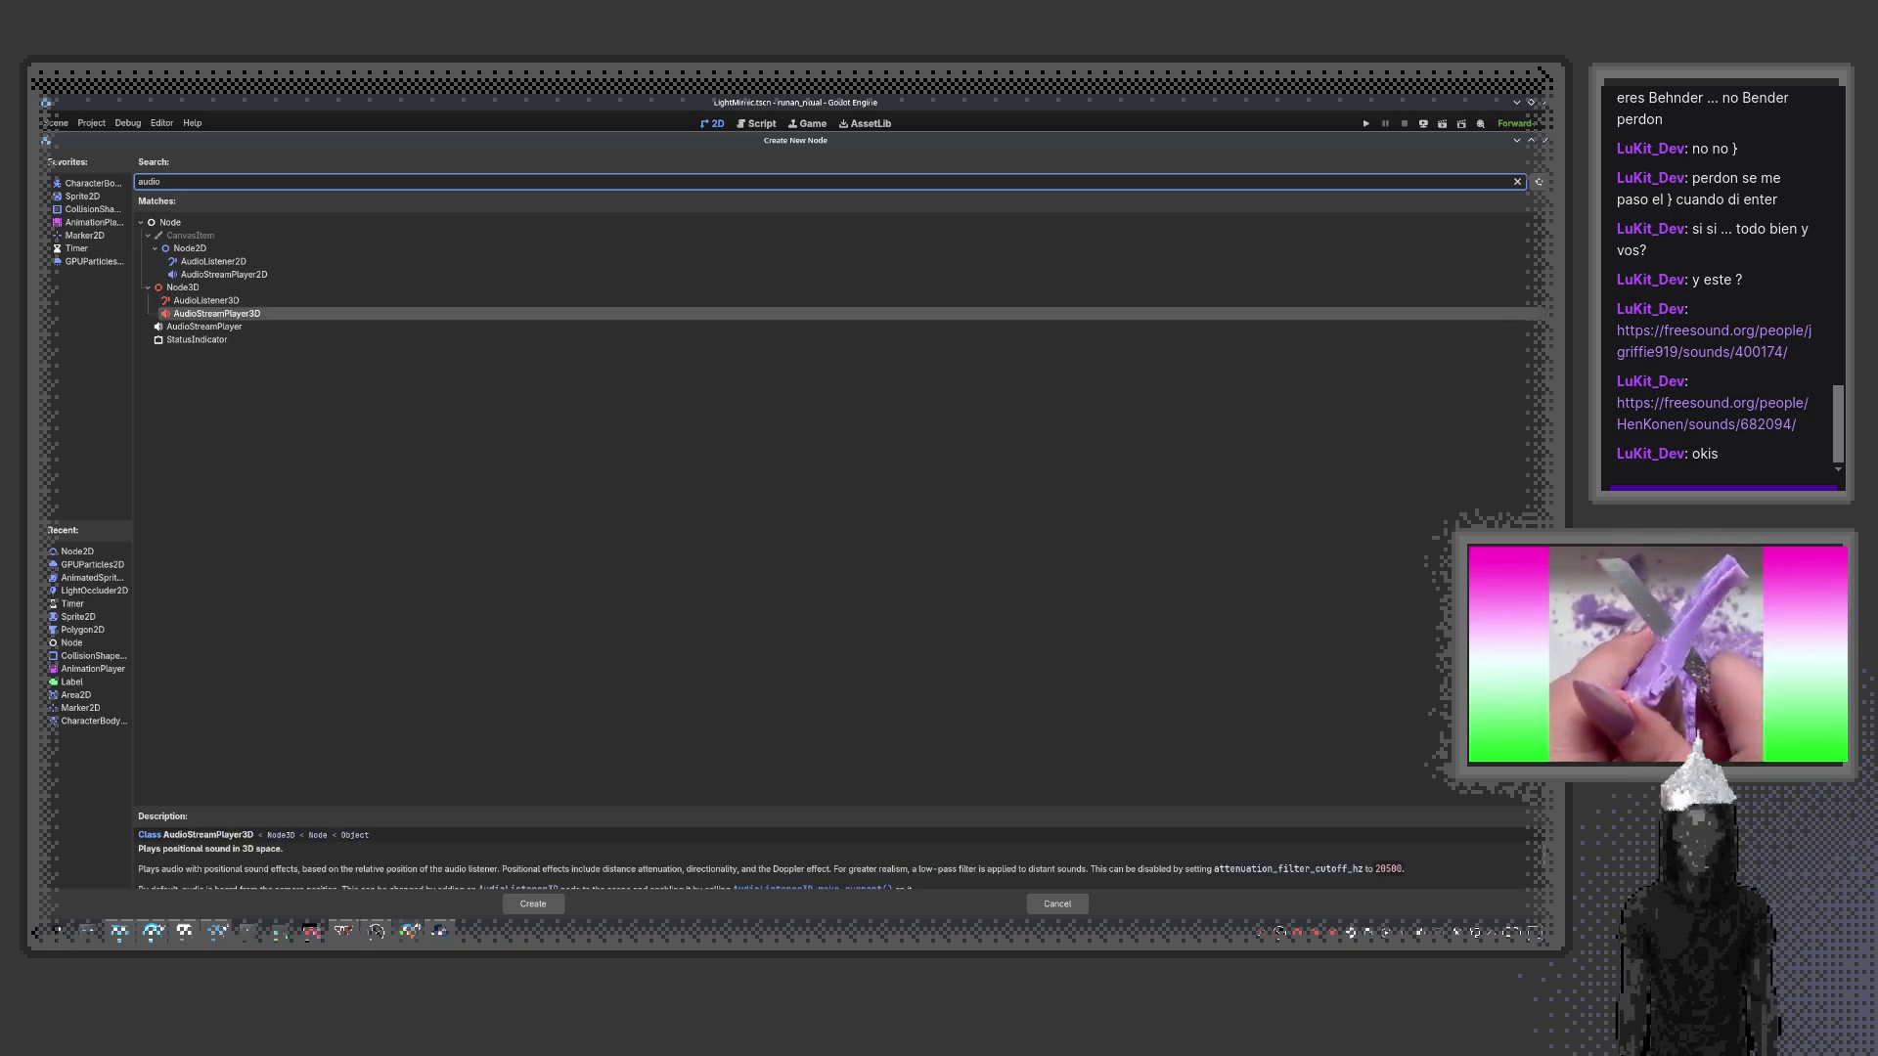
key(Up)
key(Up)
key(Up)
key(Up)
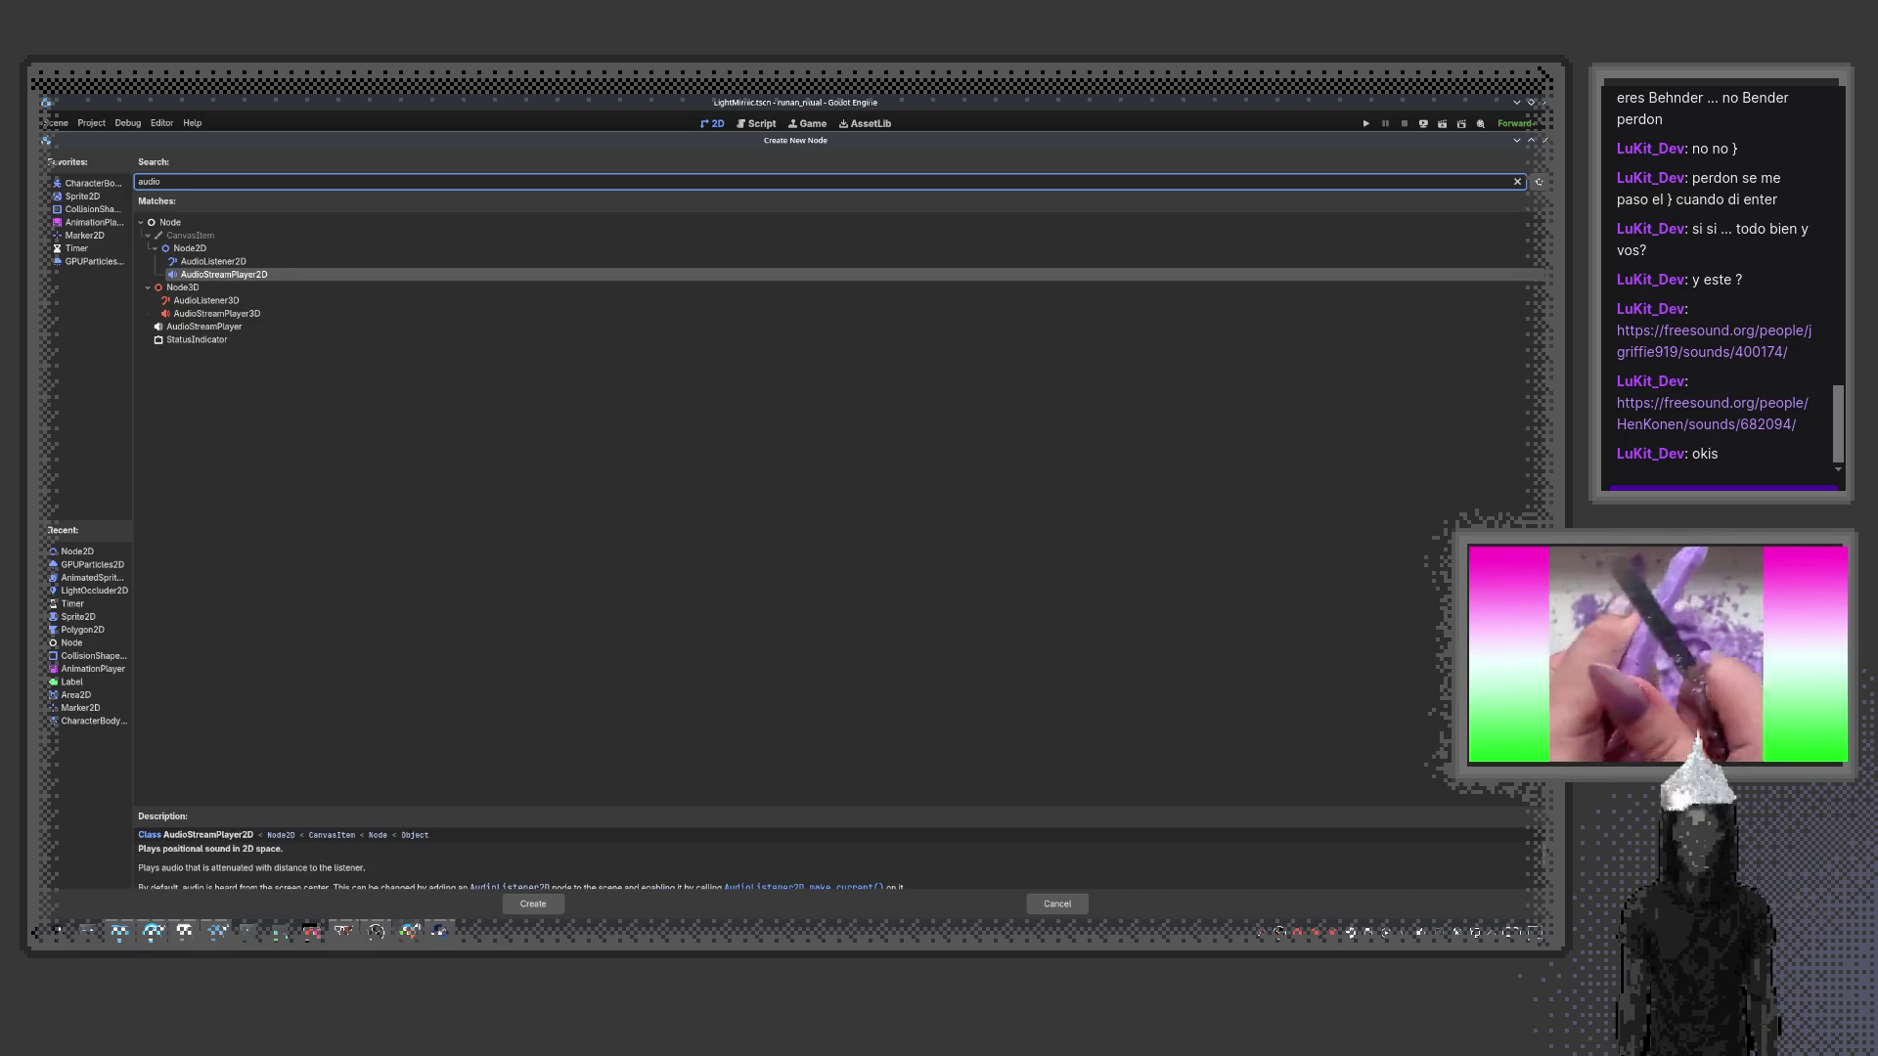
key(Down)
key(Down)
key(Down)
key(Return)
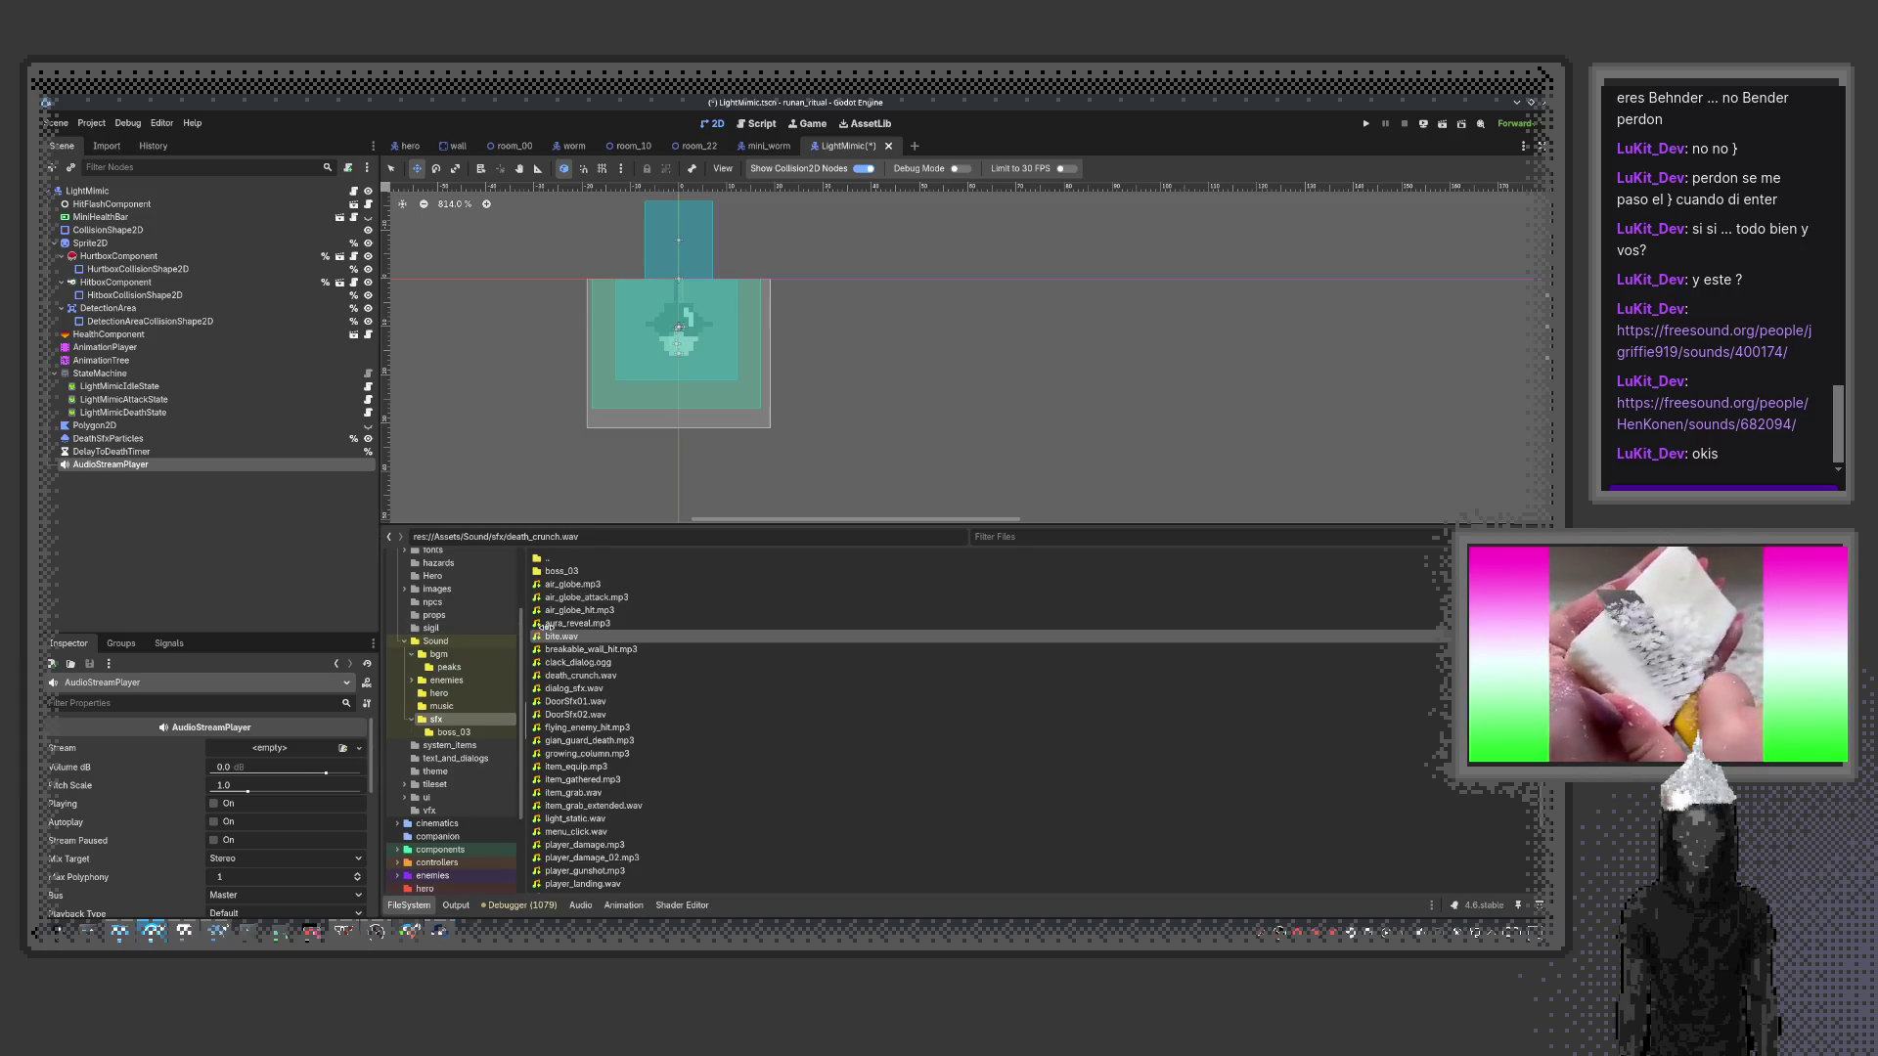
Assign bite.wav to the AudioStreamPlayer's Stream and preview it
mouse_move(566, 641)
drag(566, 638, 284, 749)
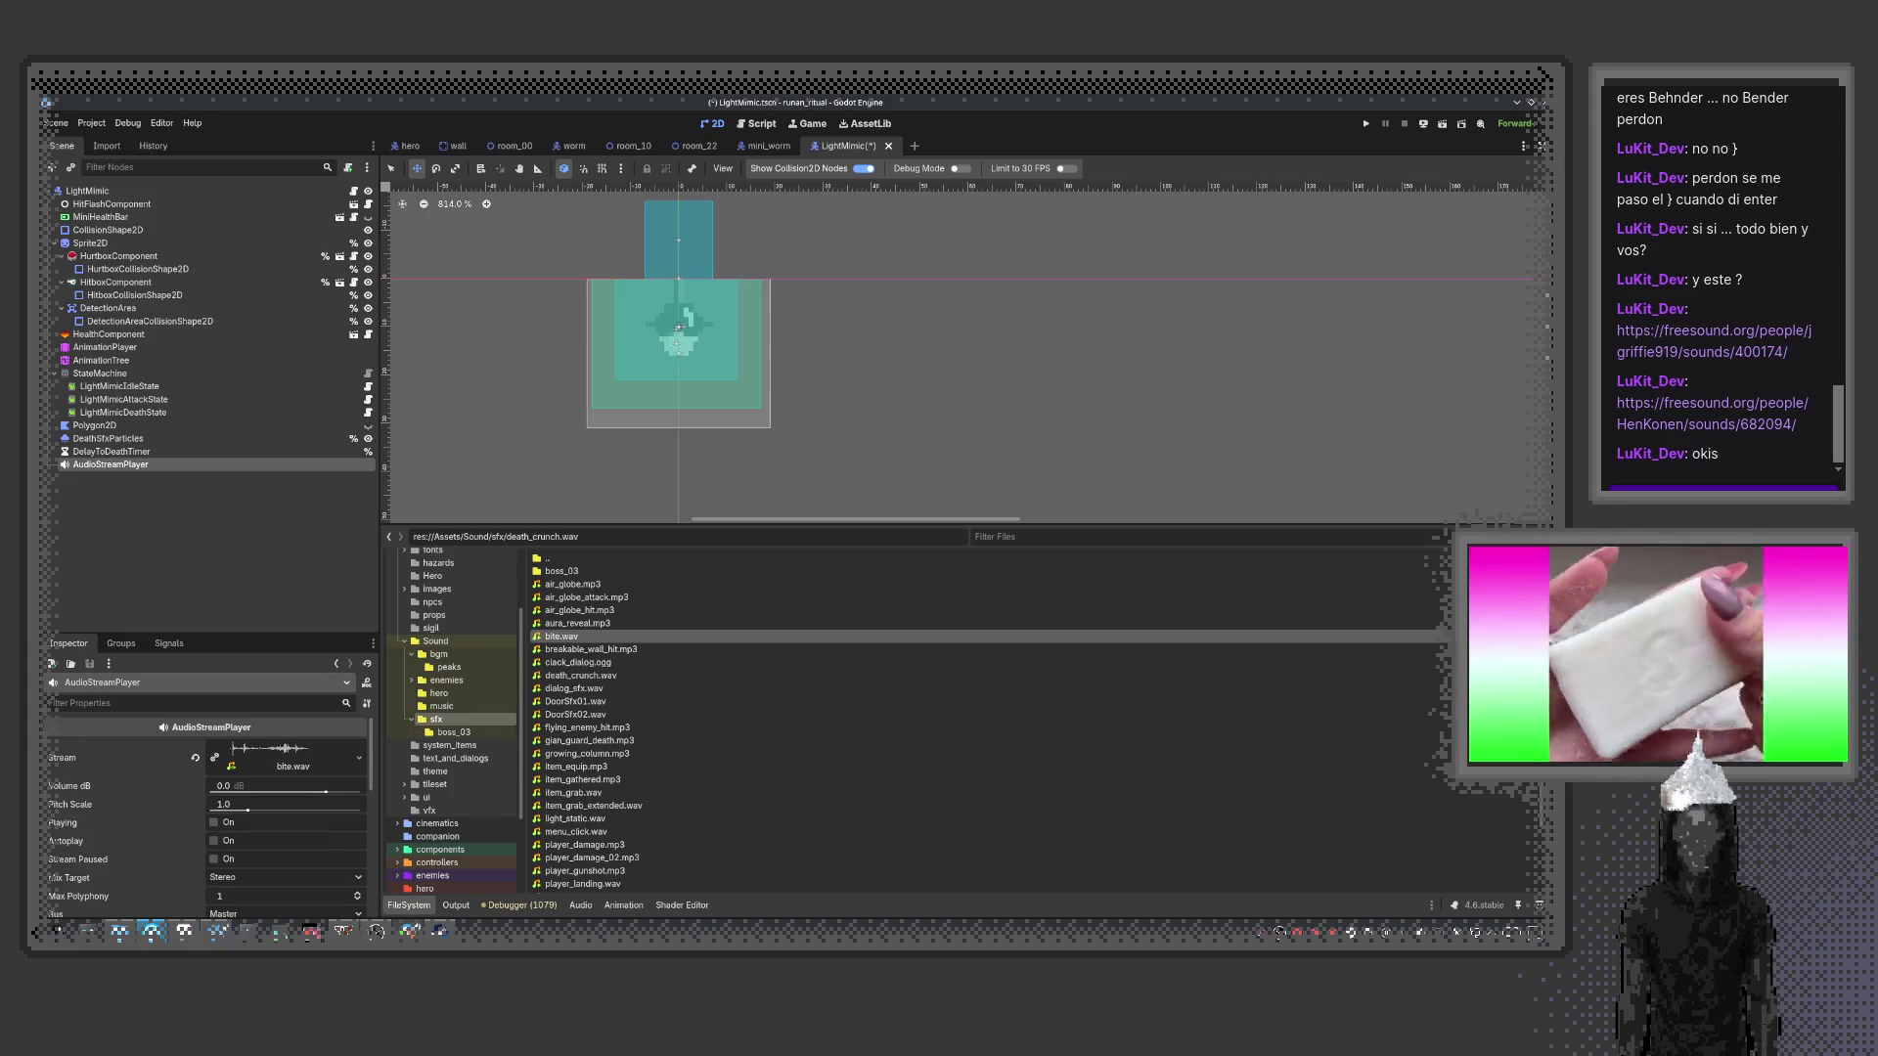
click(290, 759)
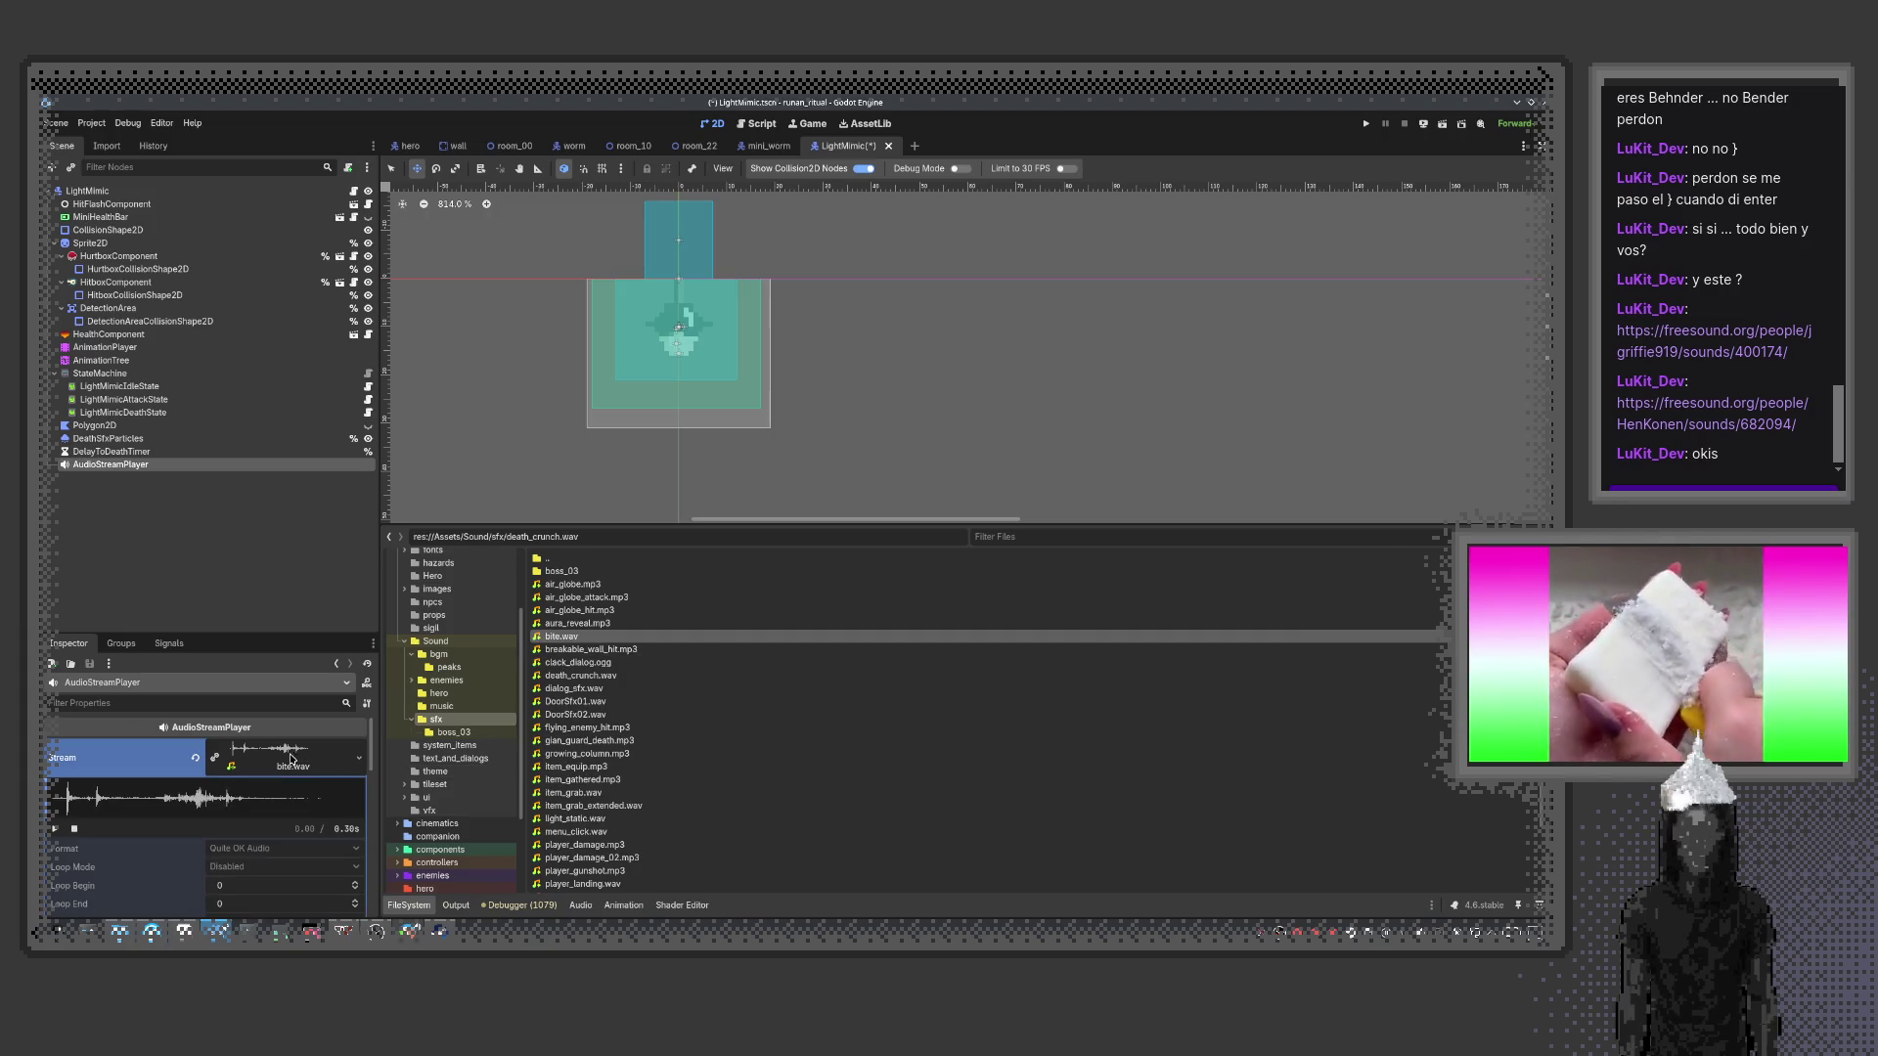
click(55, 830)
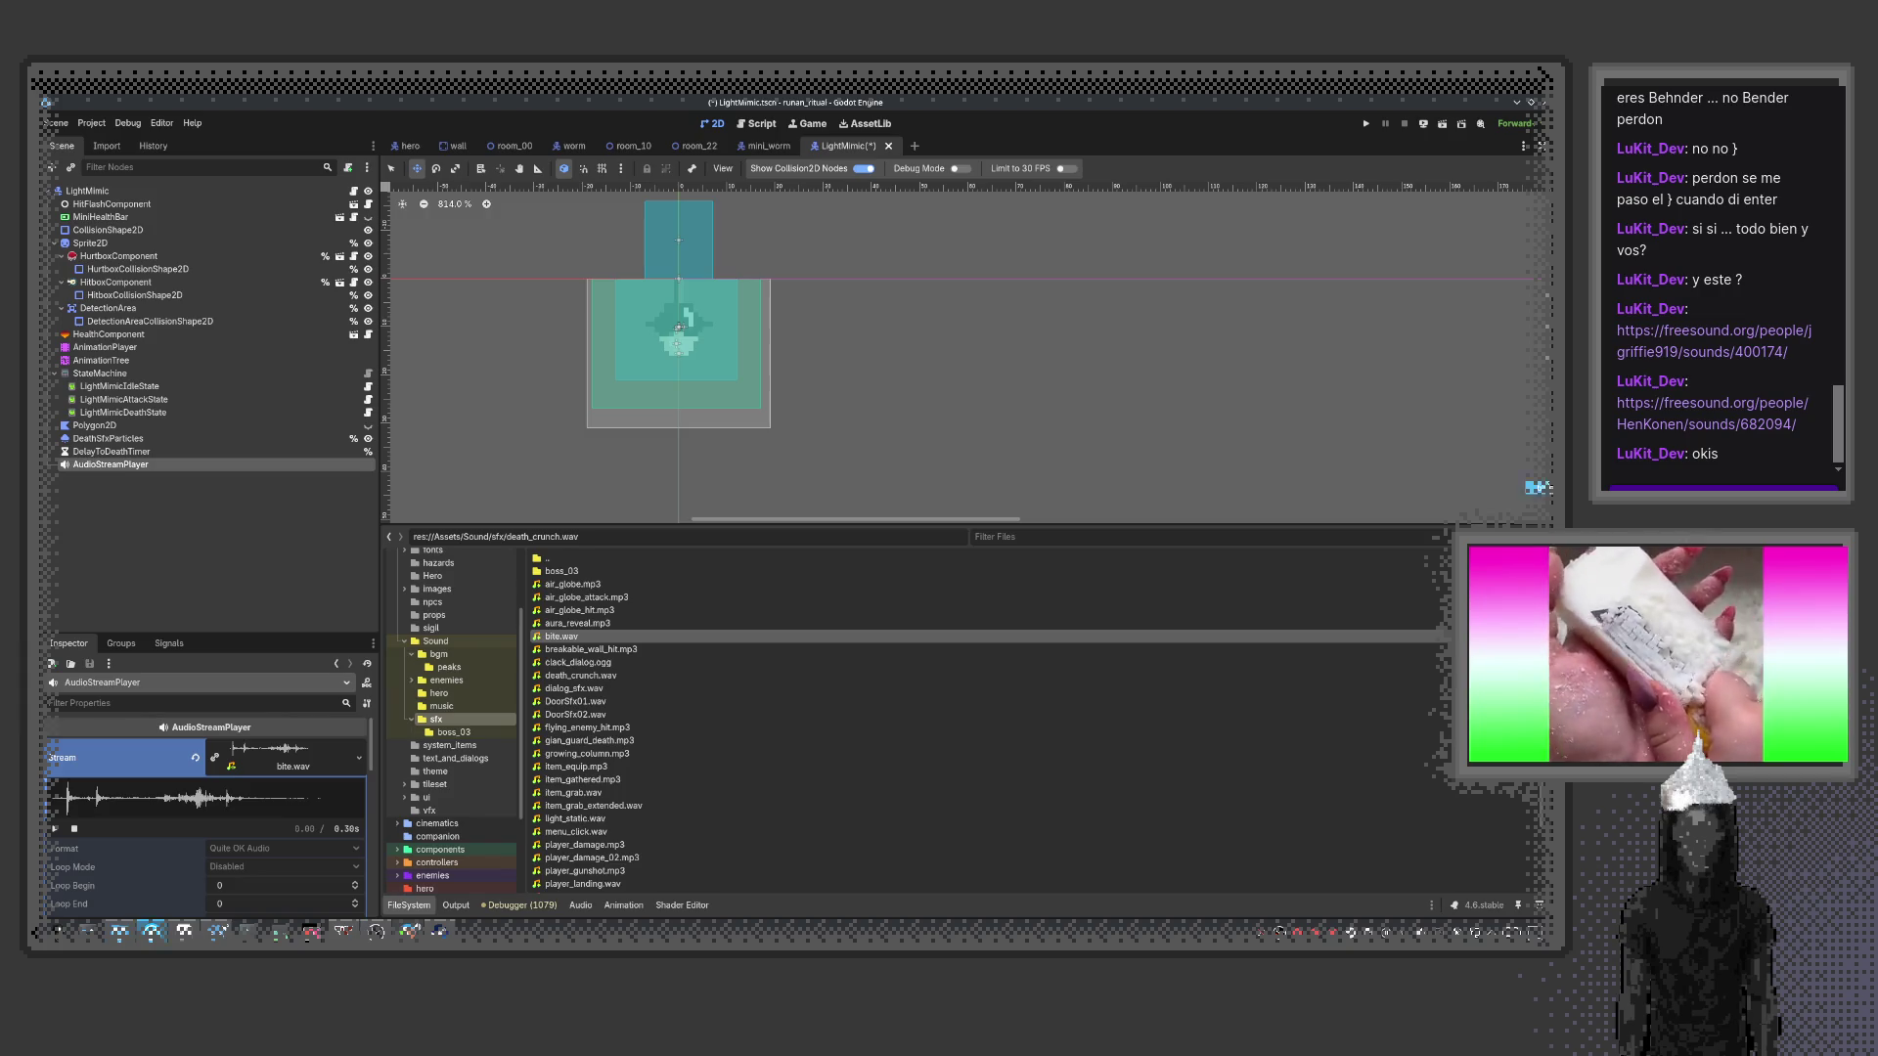
Import bite_02.wav into sfx, compare it with bite.wav, and keep bite_02.wav as the stream
drag(1074, 655, 993, 678)
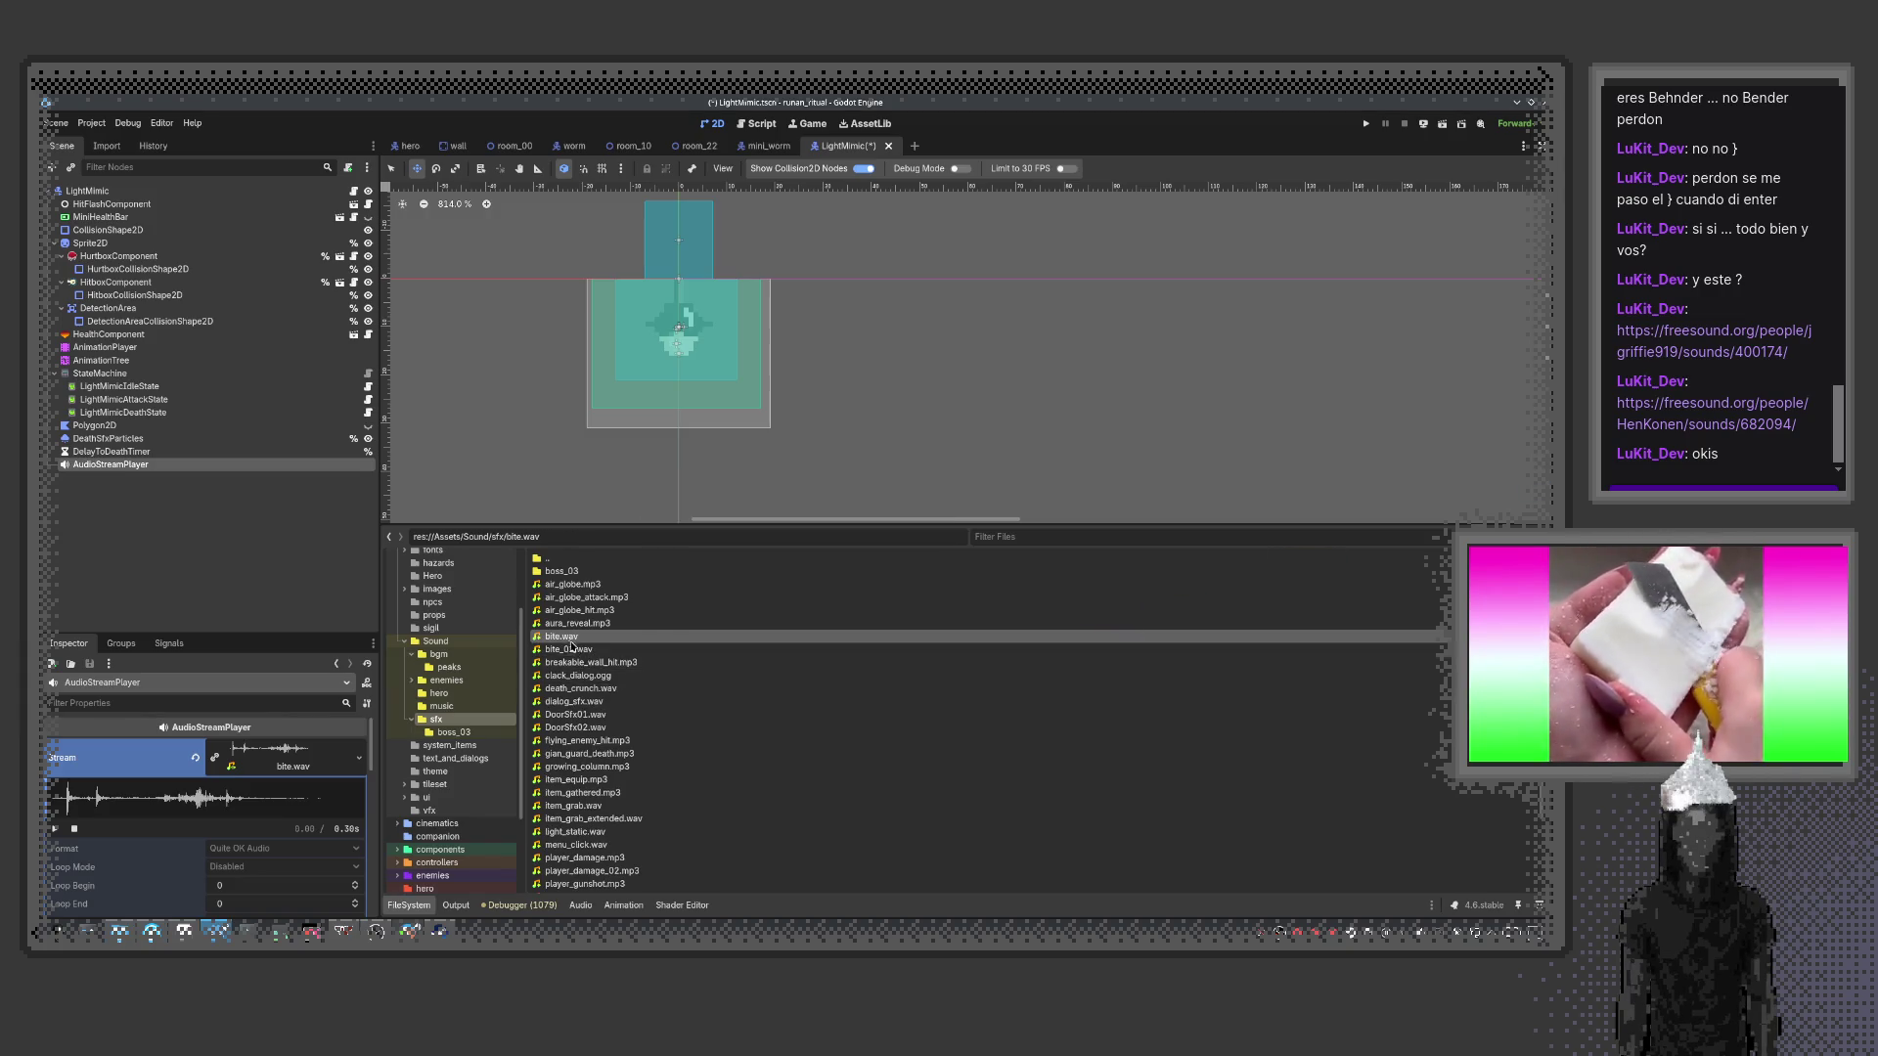
drag(563, 649, 283, 764)
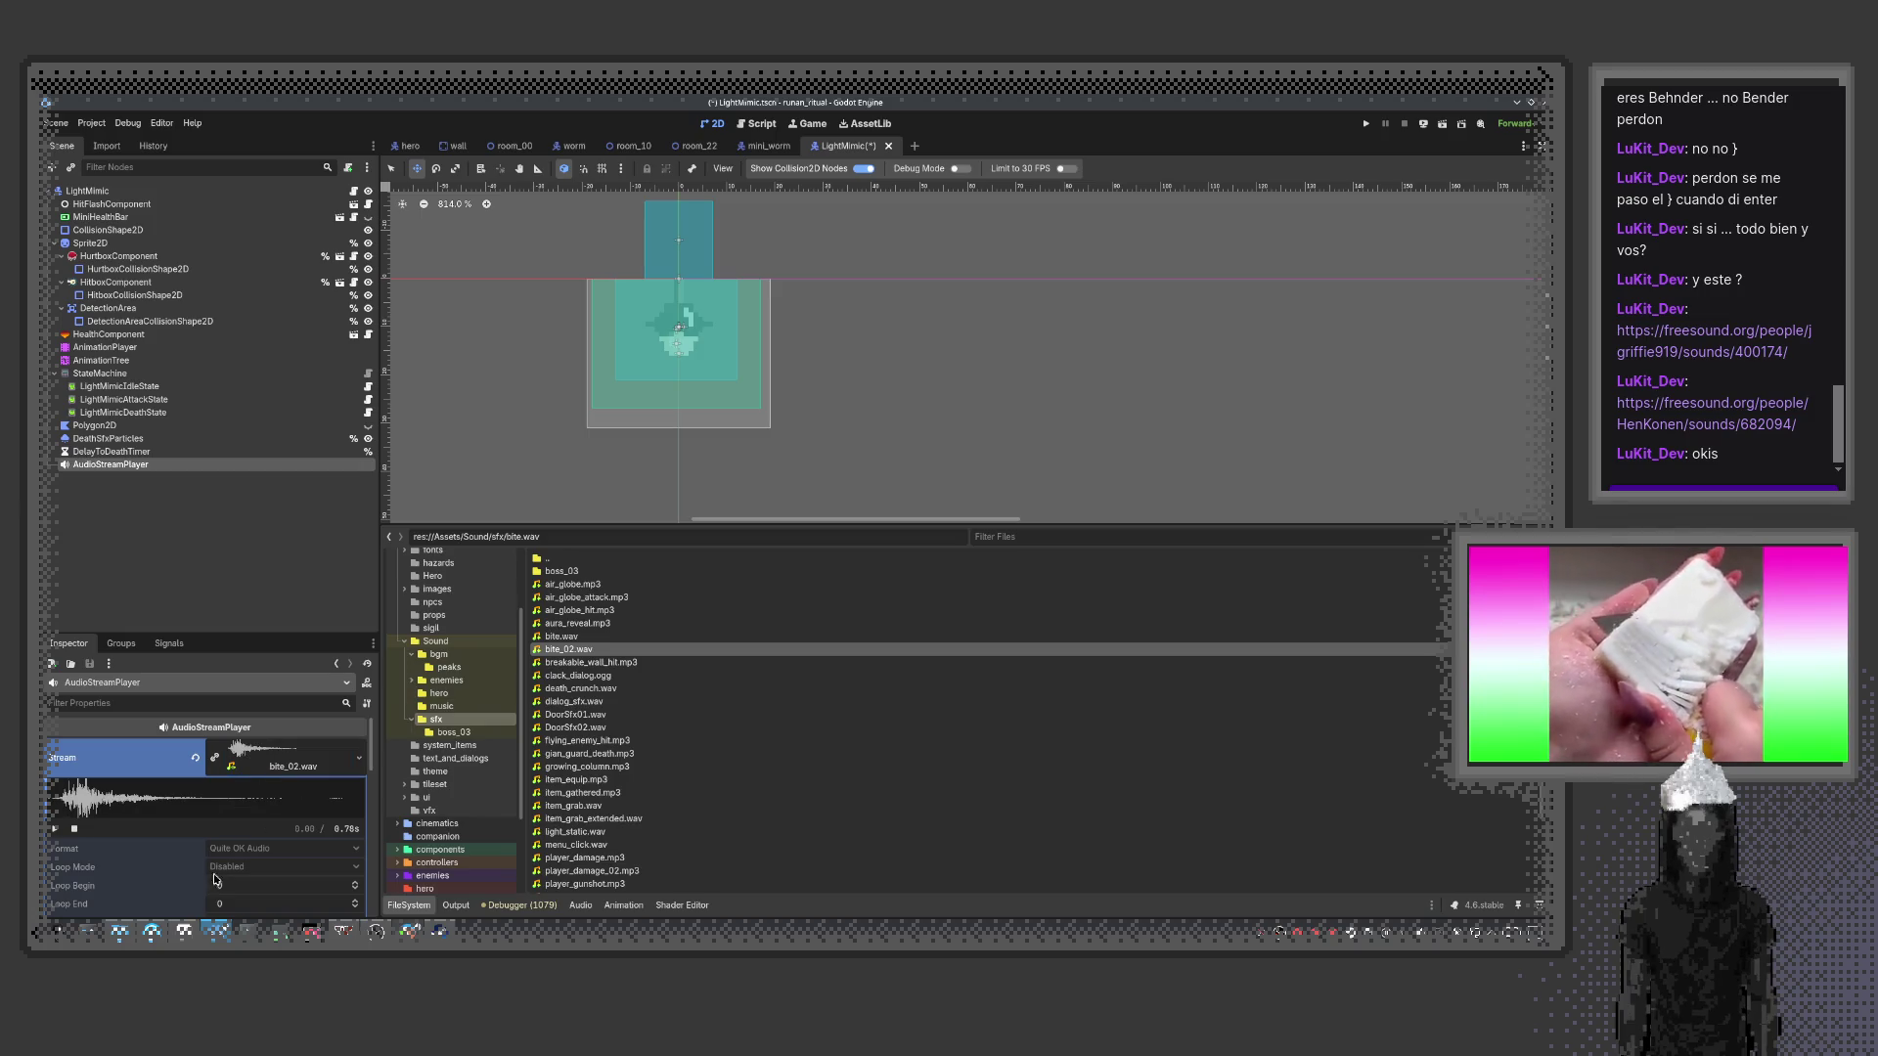
click(255, 769)
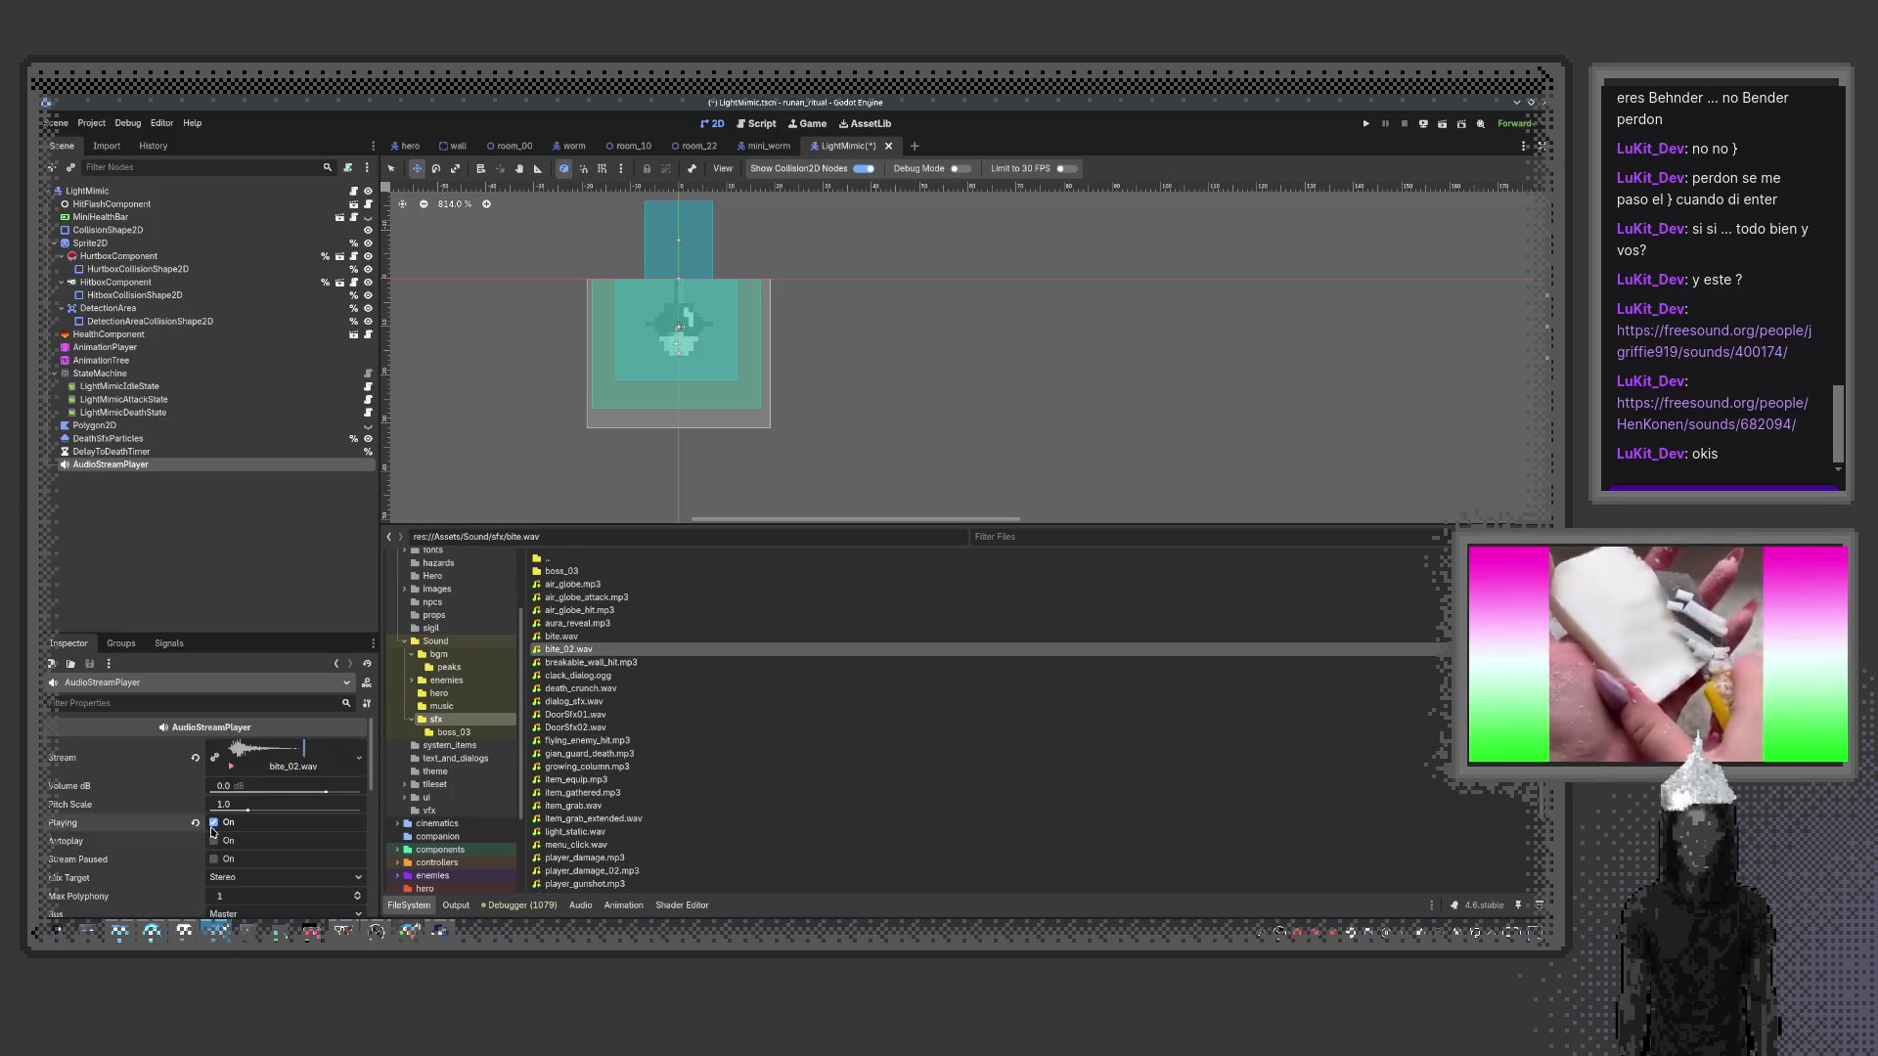
drag(562, 637, 283, 760)
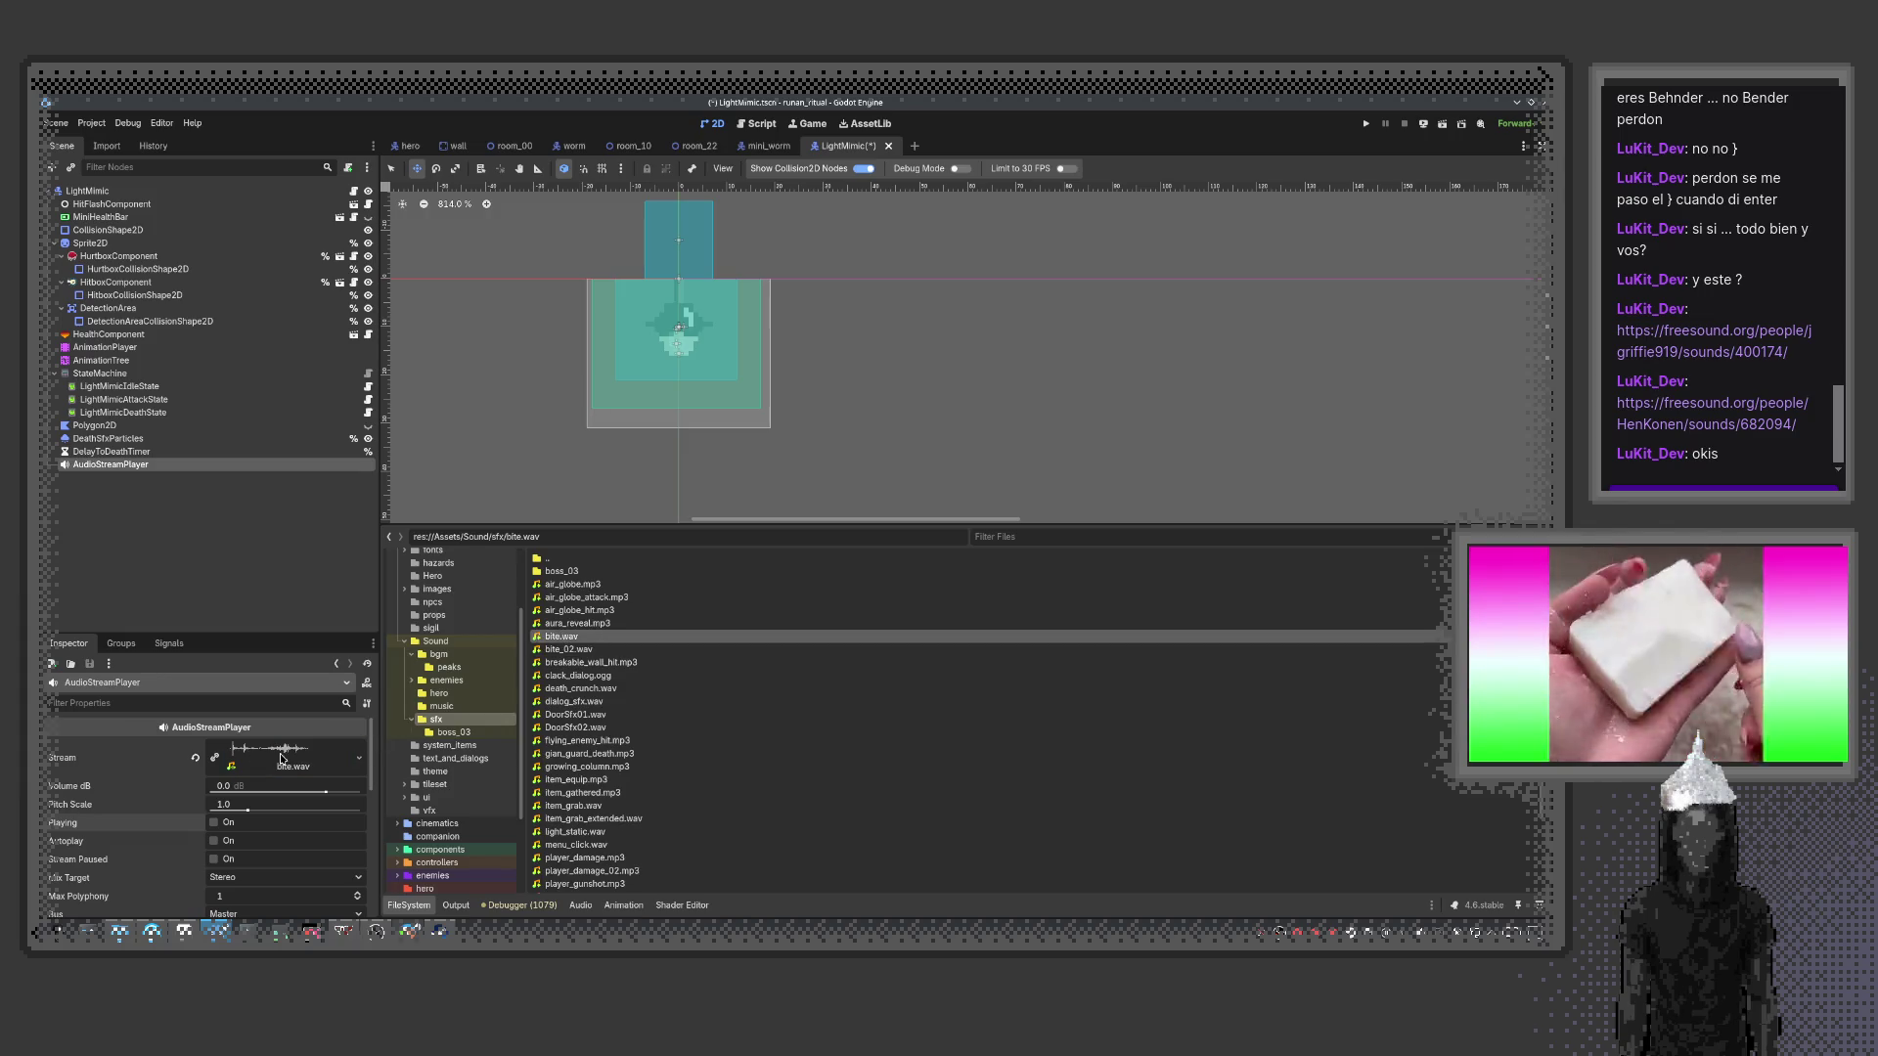
click(214, 824)
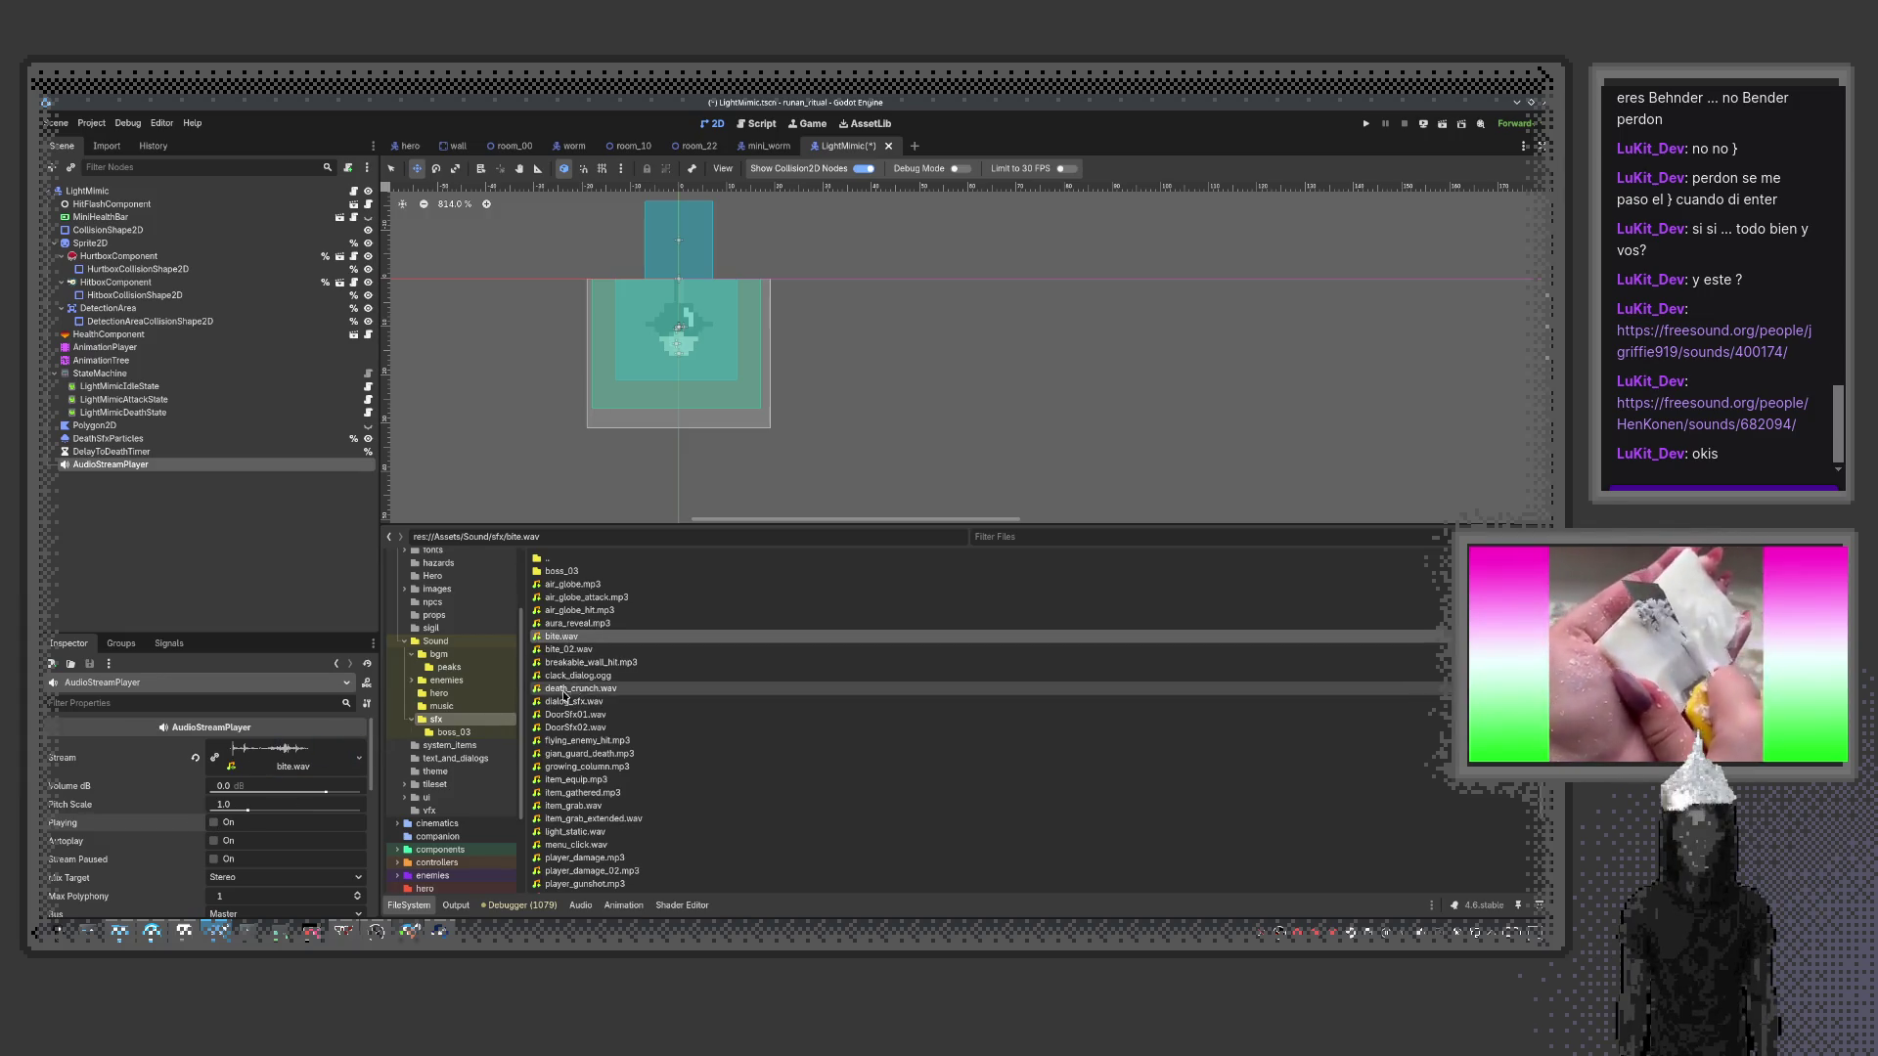
drag(572, 650, 296, 745)
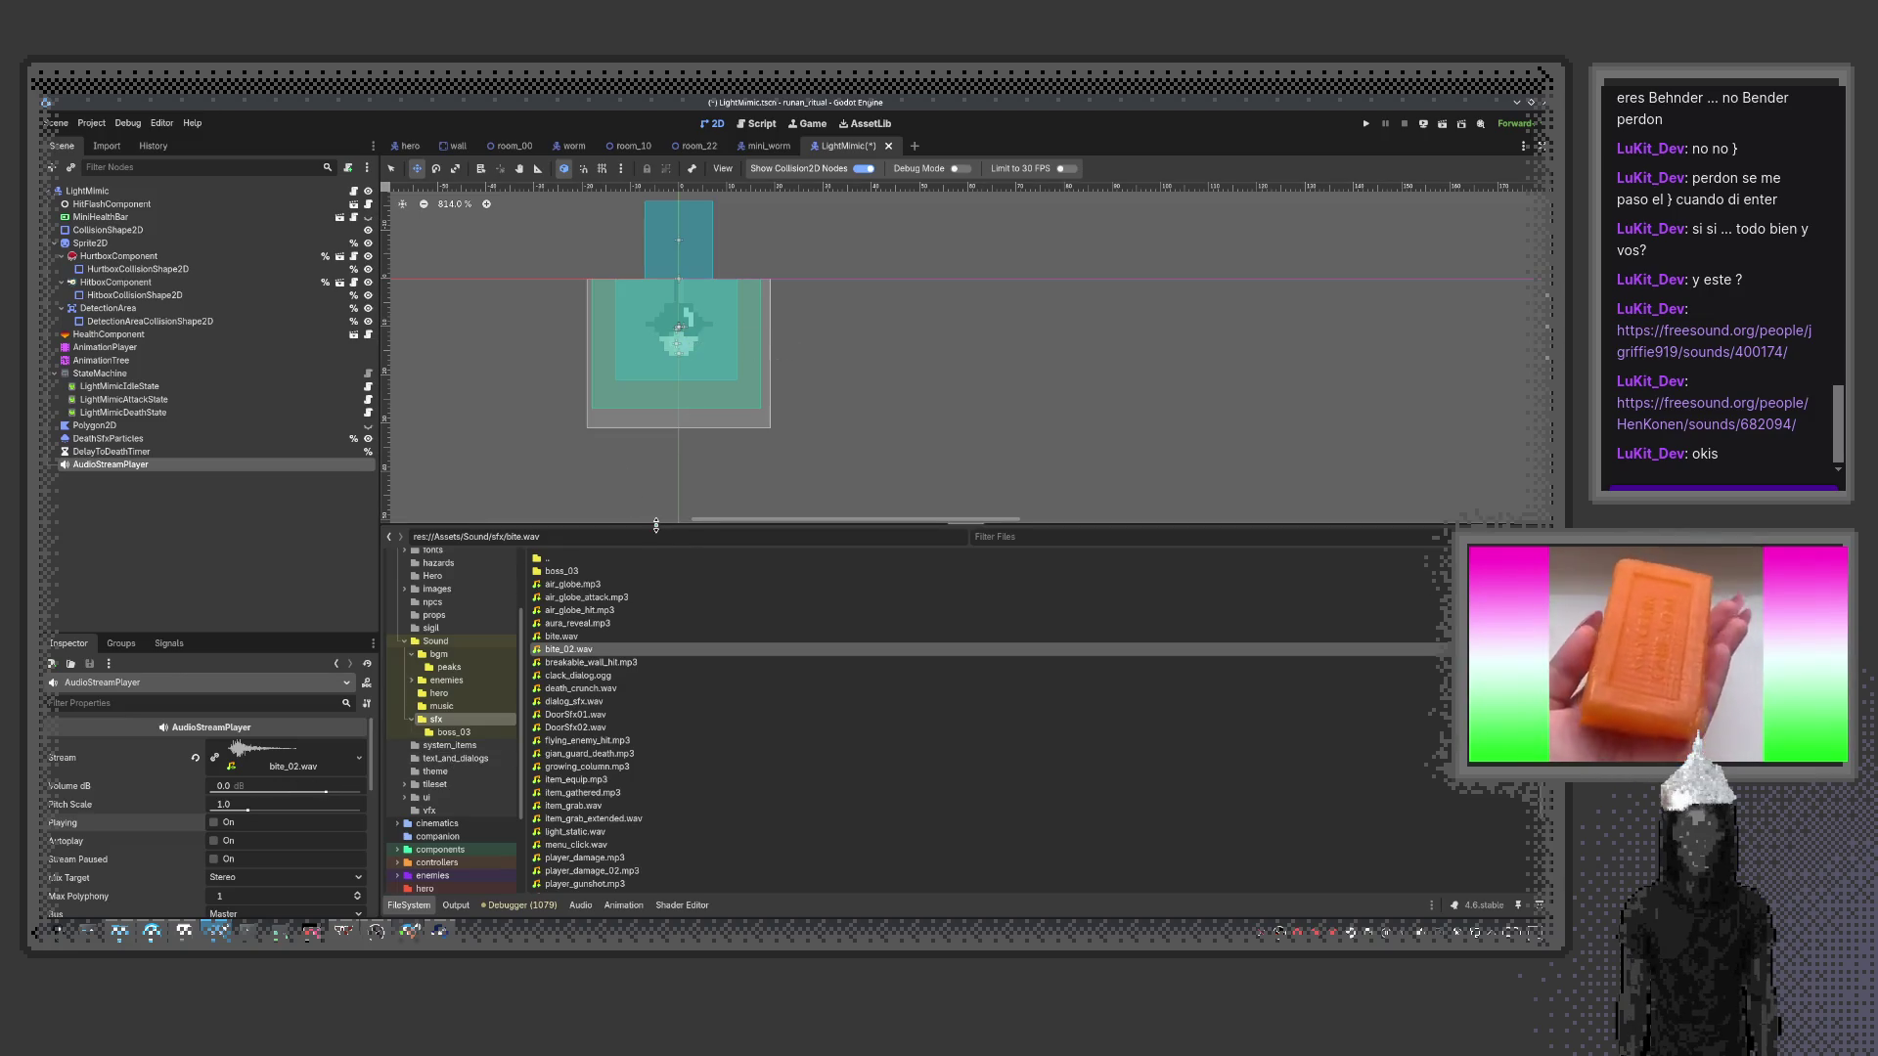
drag(656, 526, 657, 584)
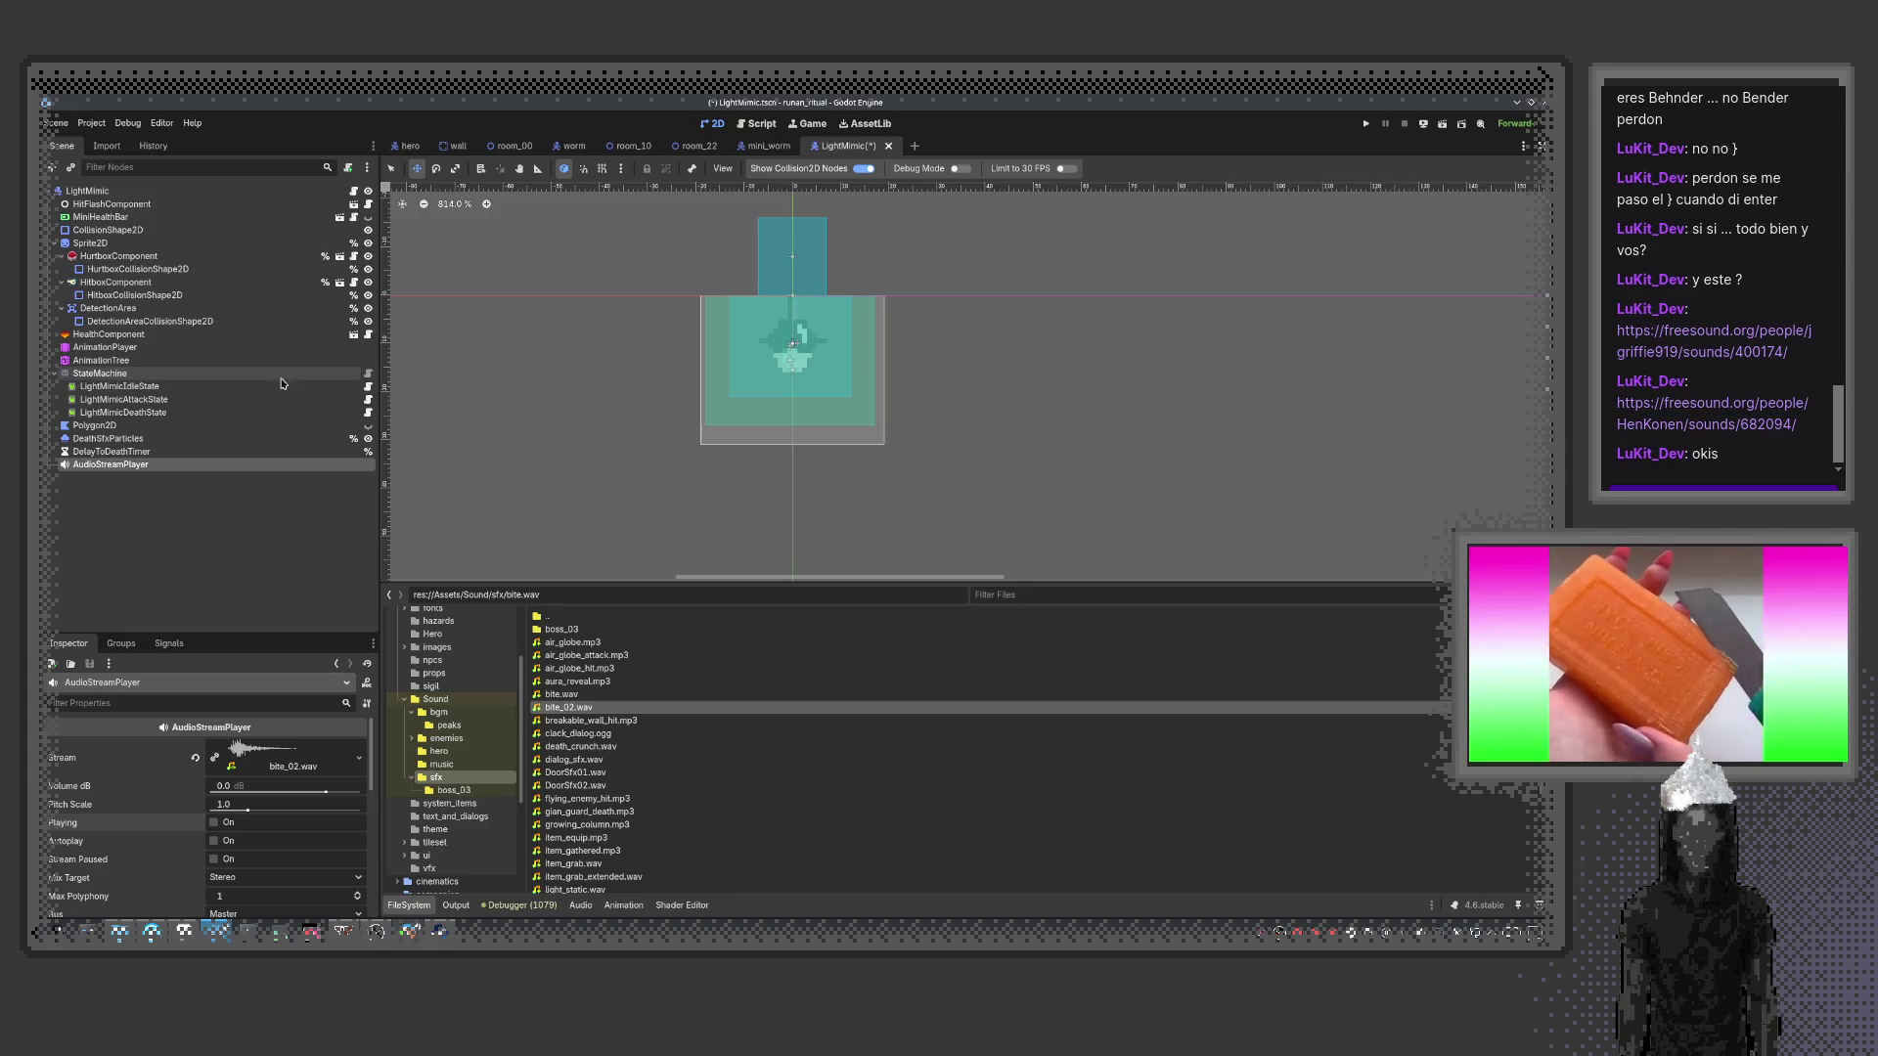
Select the AnimationPlayer, open the attack animation, and scrub it to 0.65 s
click(146, 347)
drag(764, 636, 764, 551)
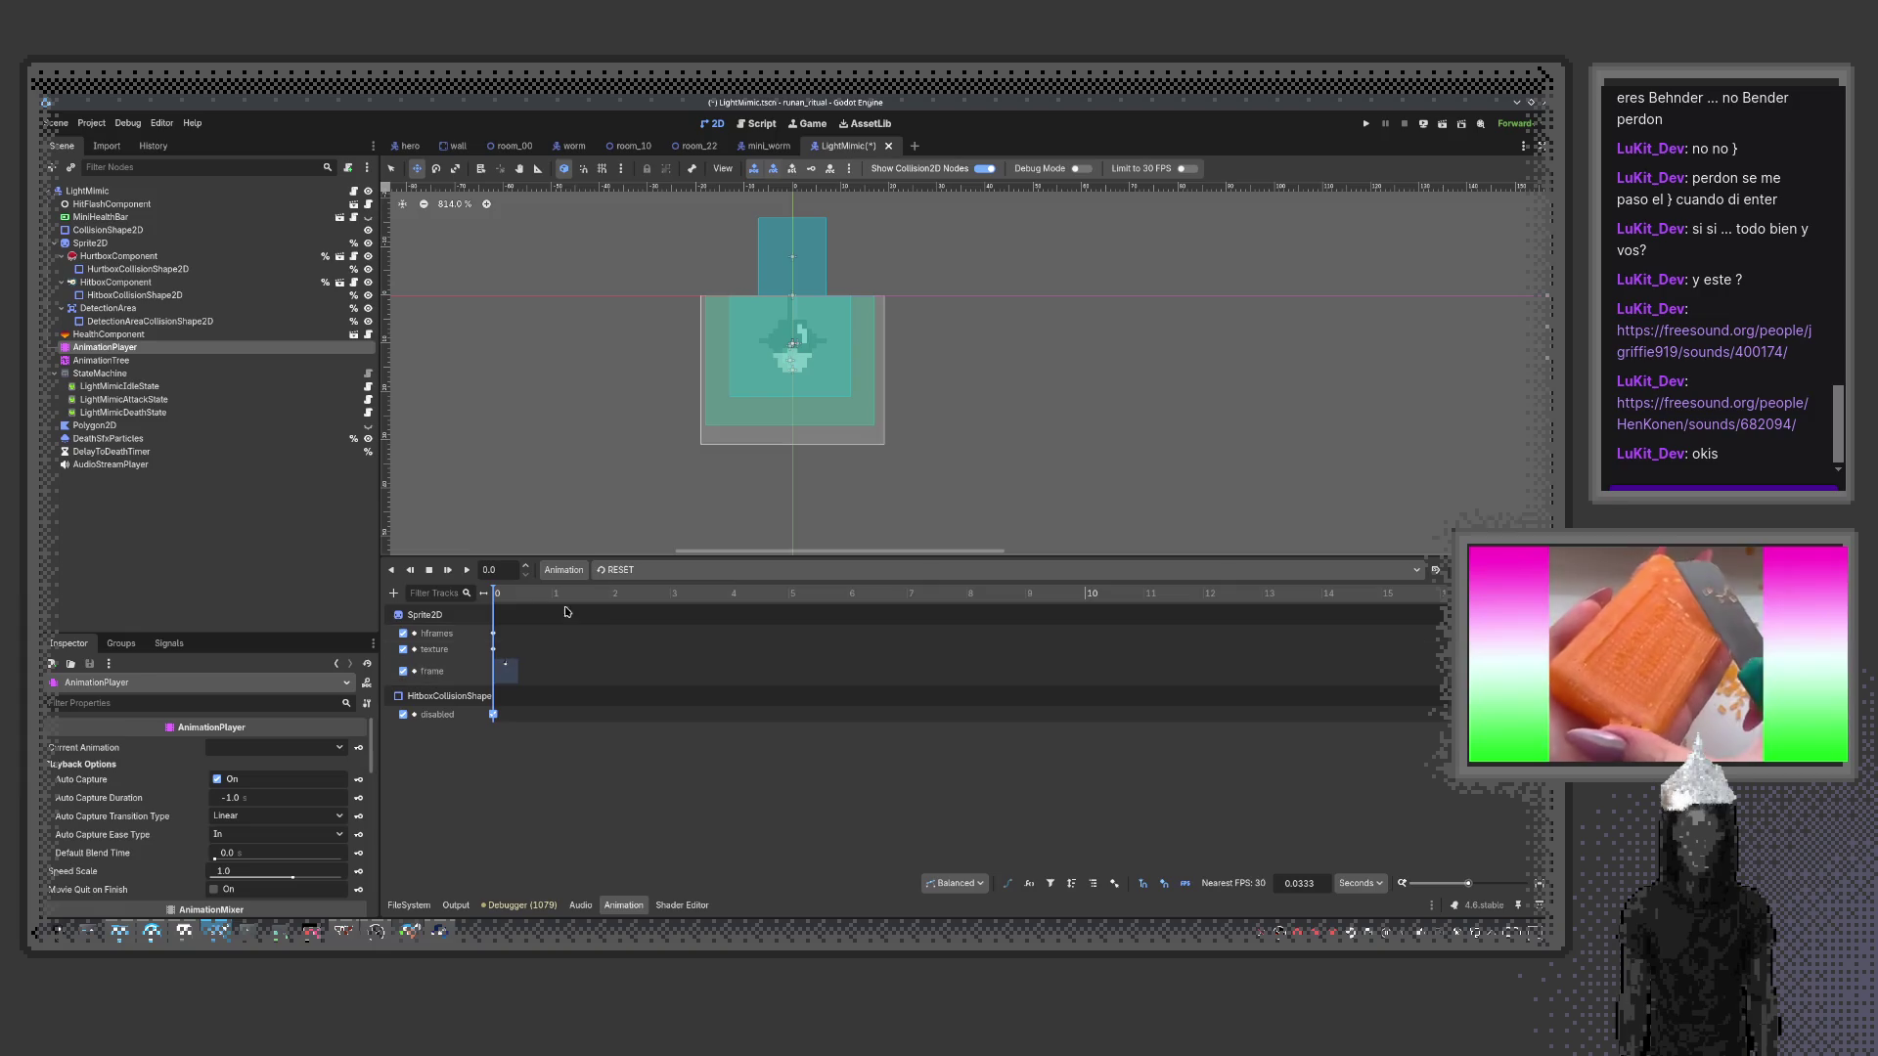
click(611, 570)
click(626, 587)
click(521, 597)
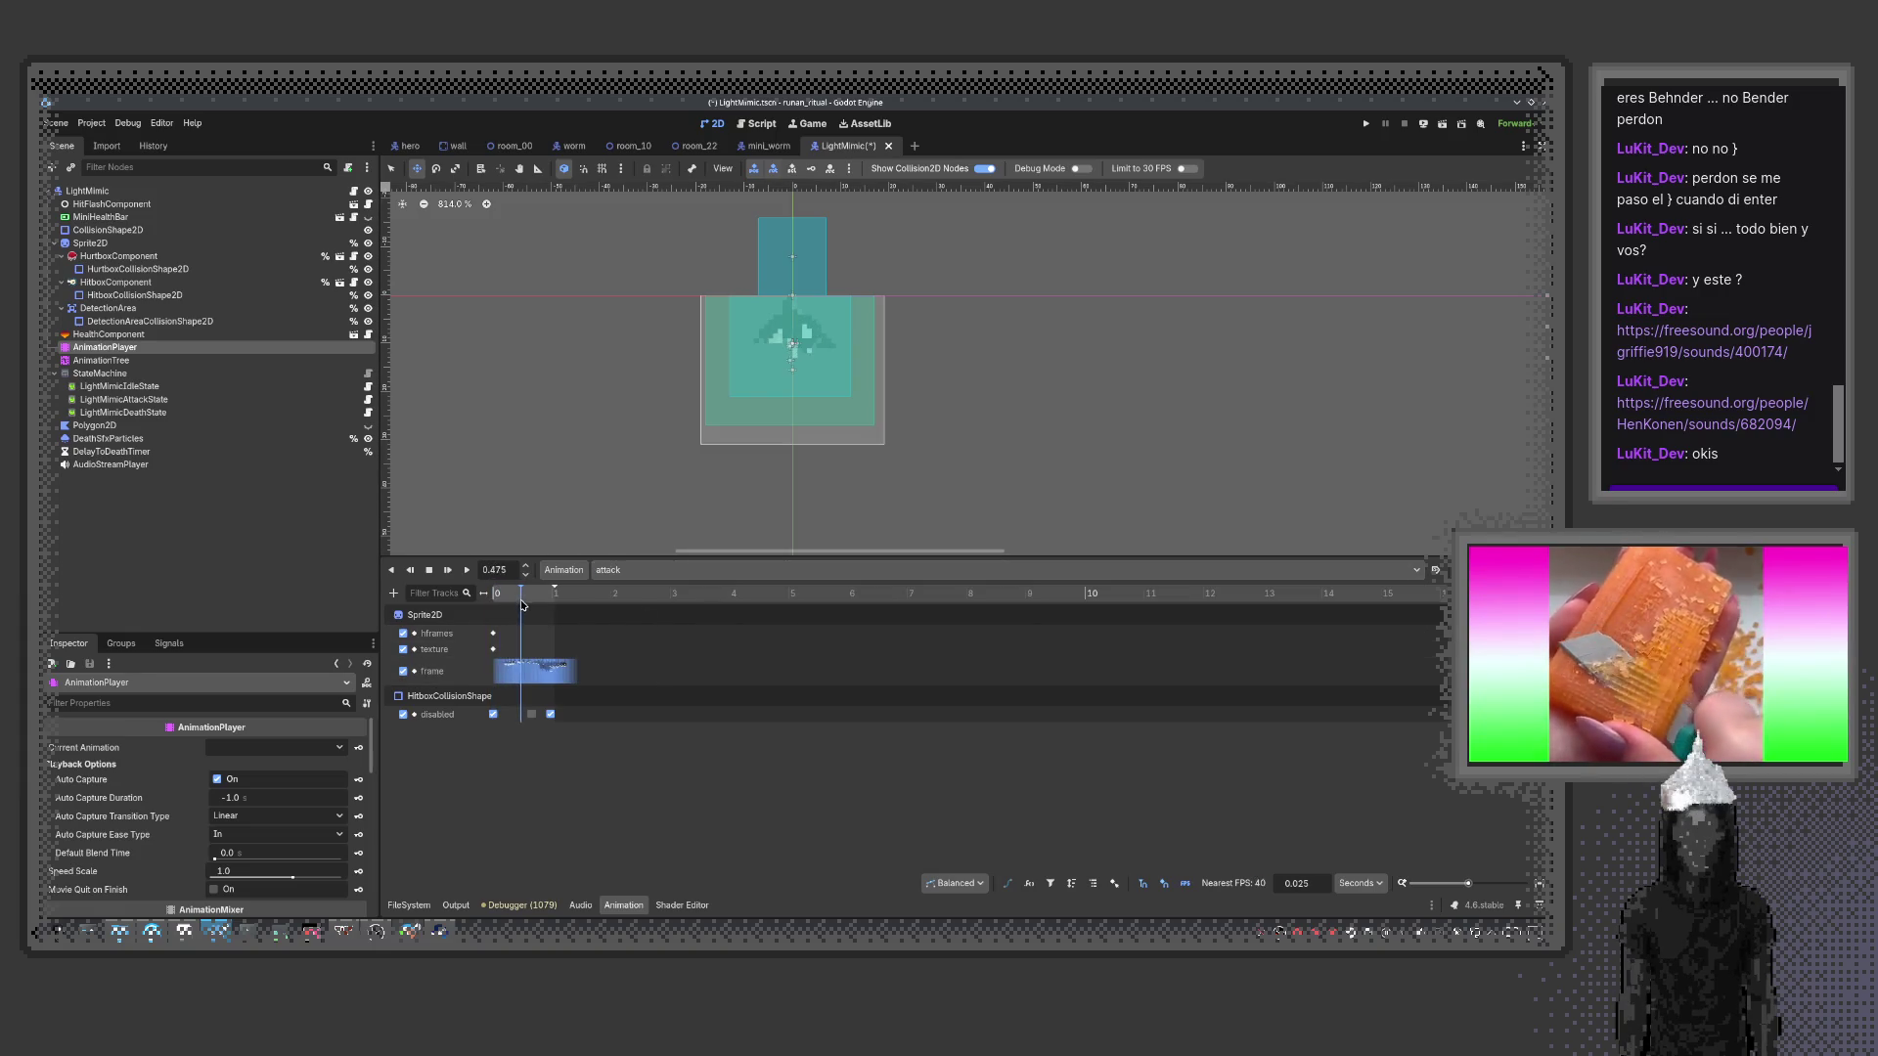
drag(523, 605, 533, 608)
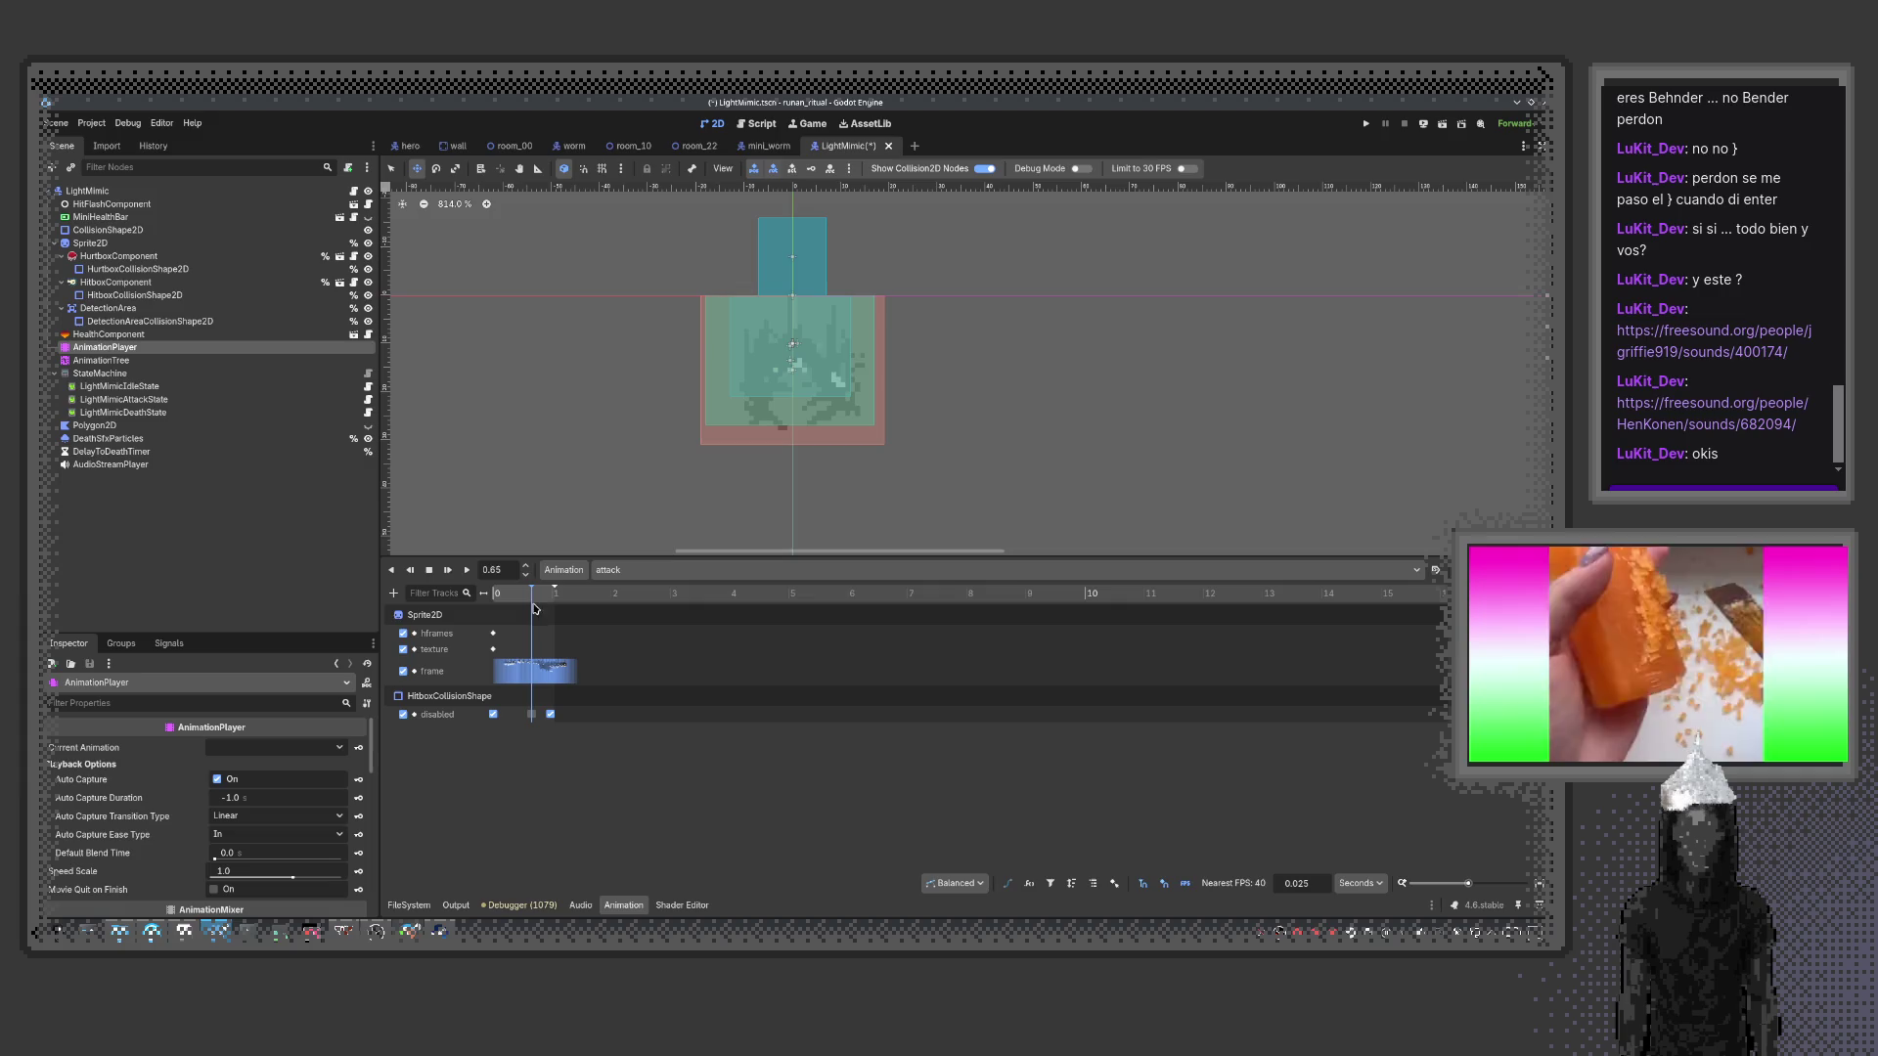
click(984, 168)
scroll(746, 448, up, 2)
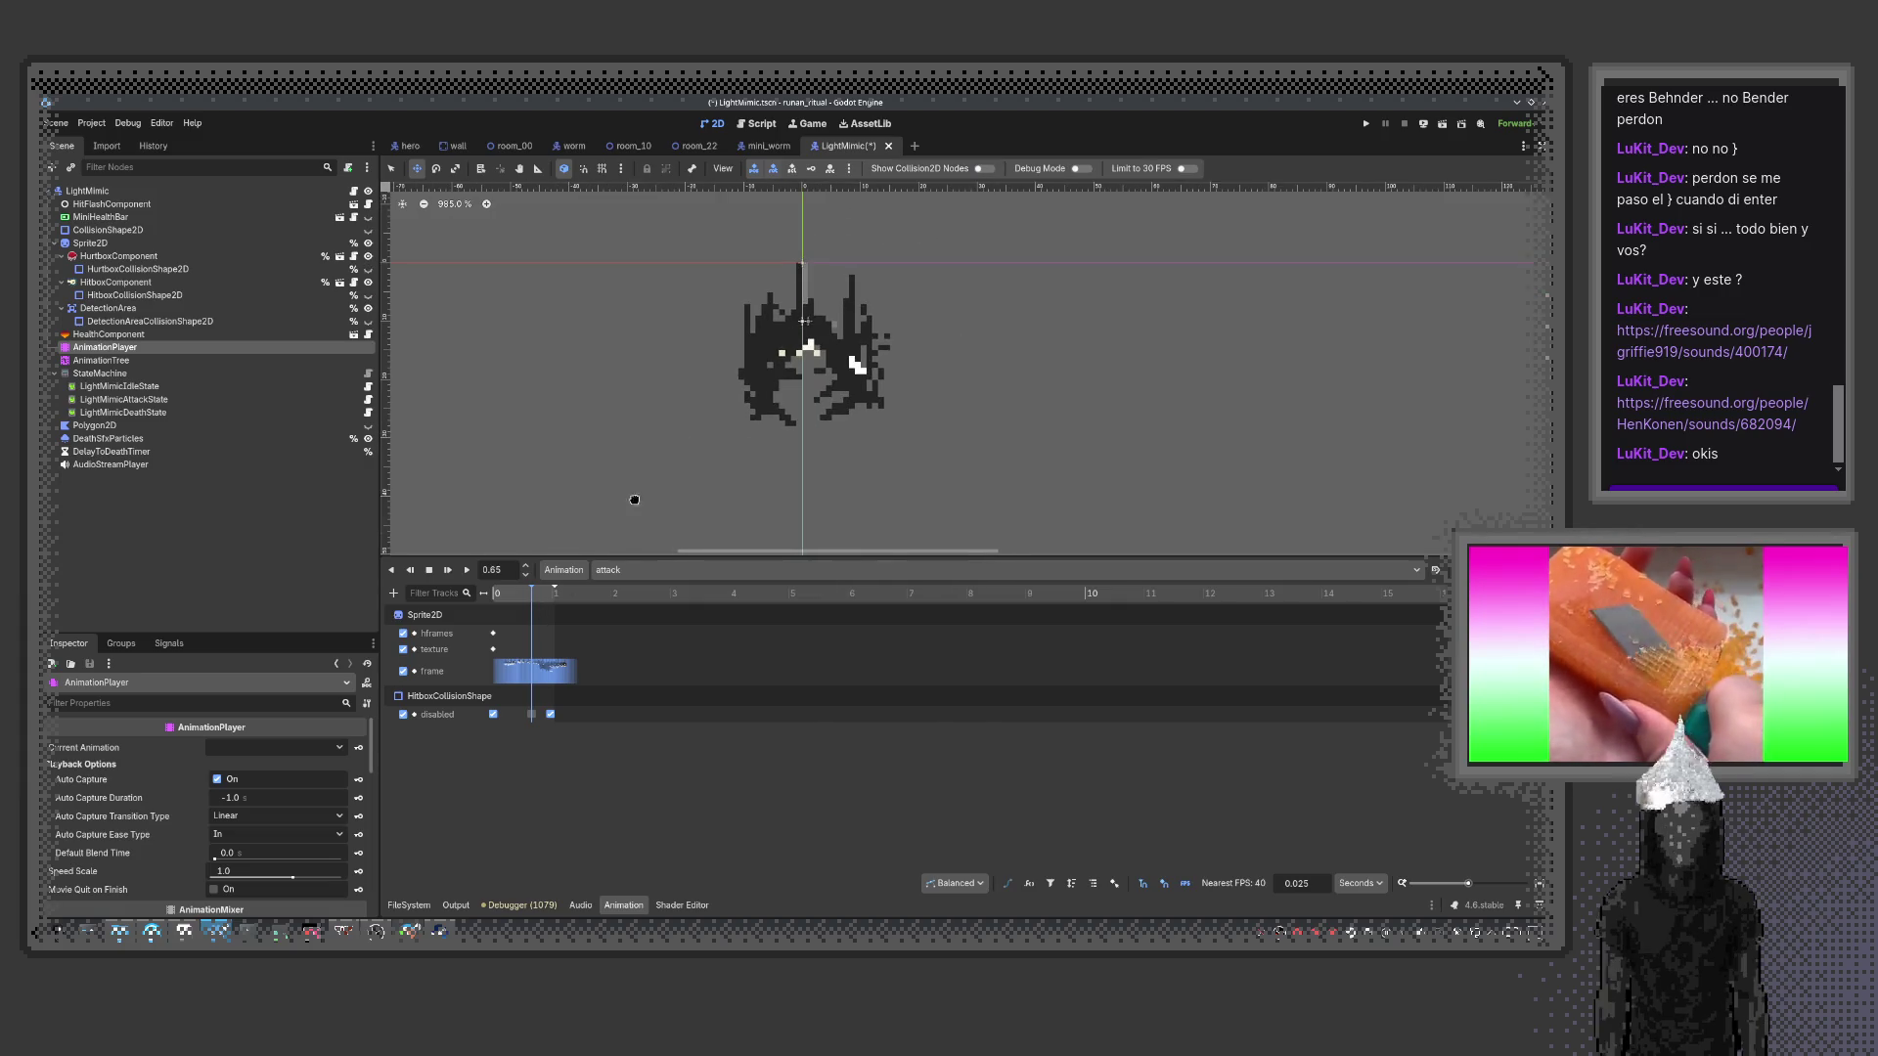
mouse_move(634, 500)
mouse_down()
mouse_move(709, 377)
mouse_move(605, 529)
mouse_up()
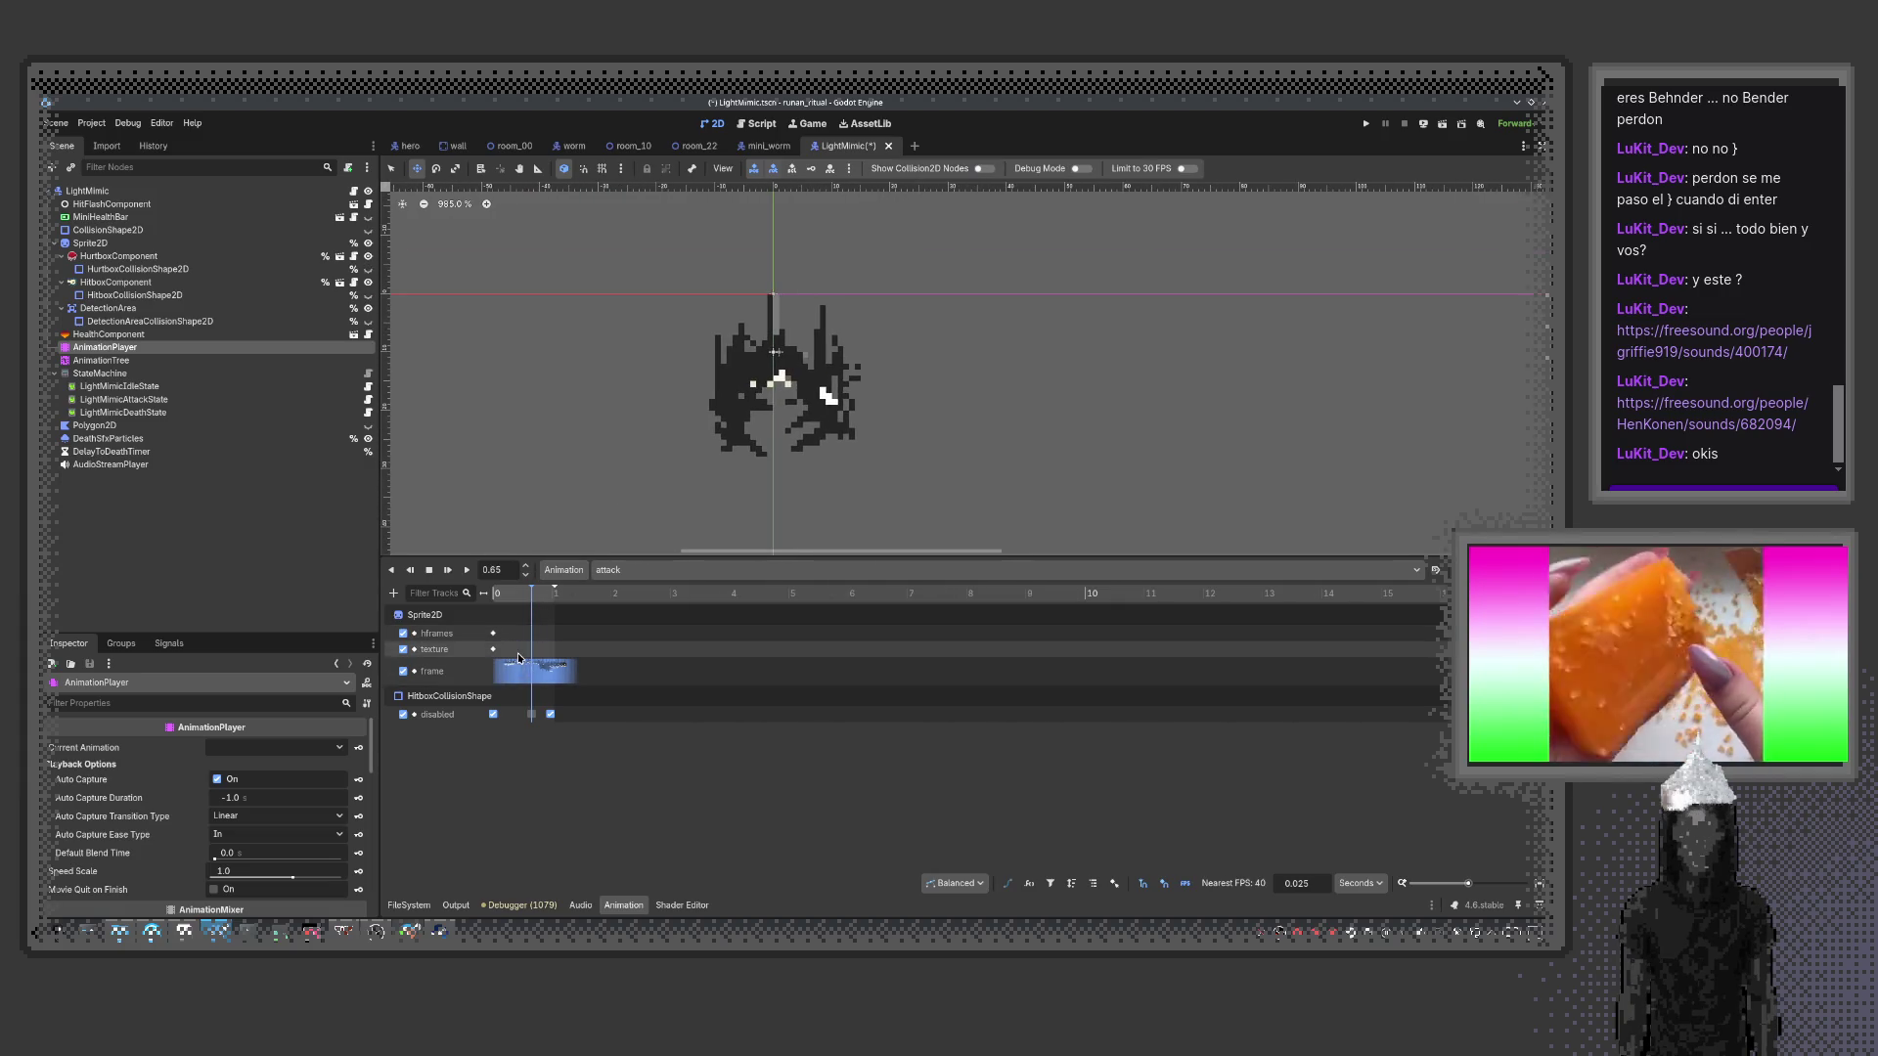
Add a property track for the AudioStreamPlayer's 'playing' property
click(394, 594)
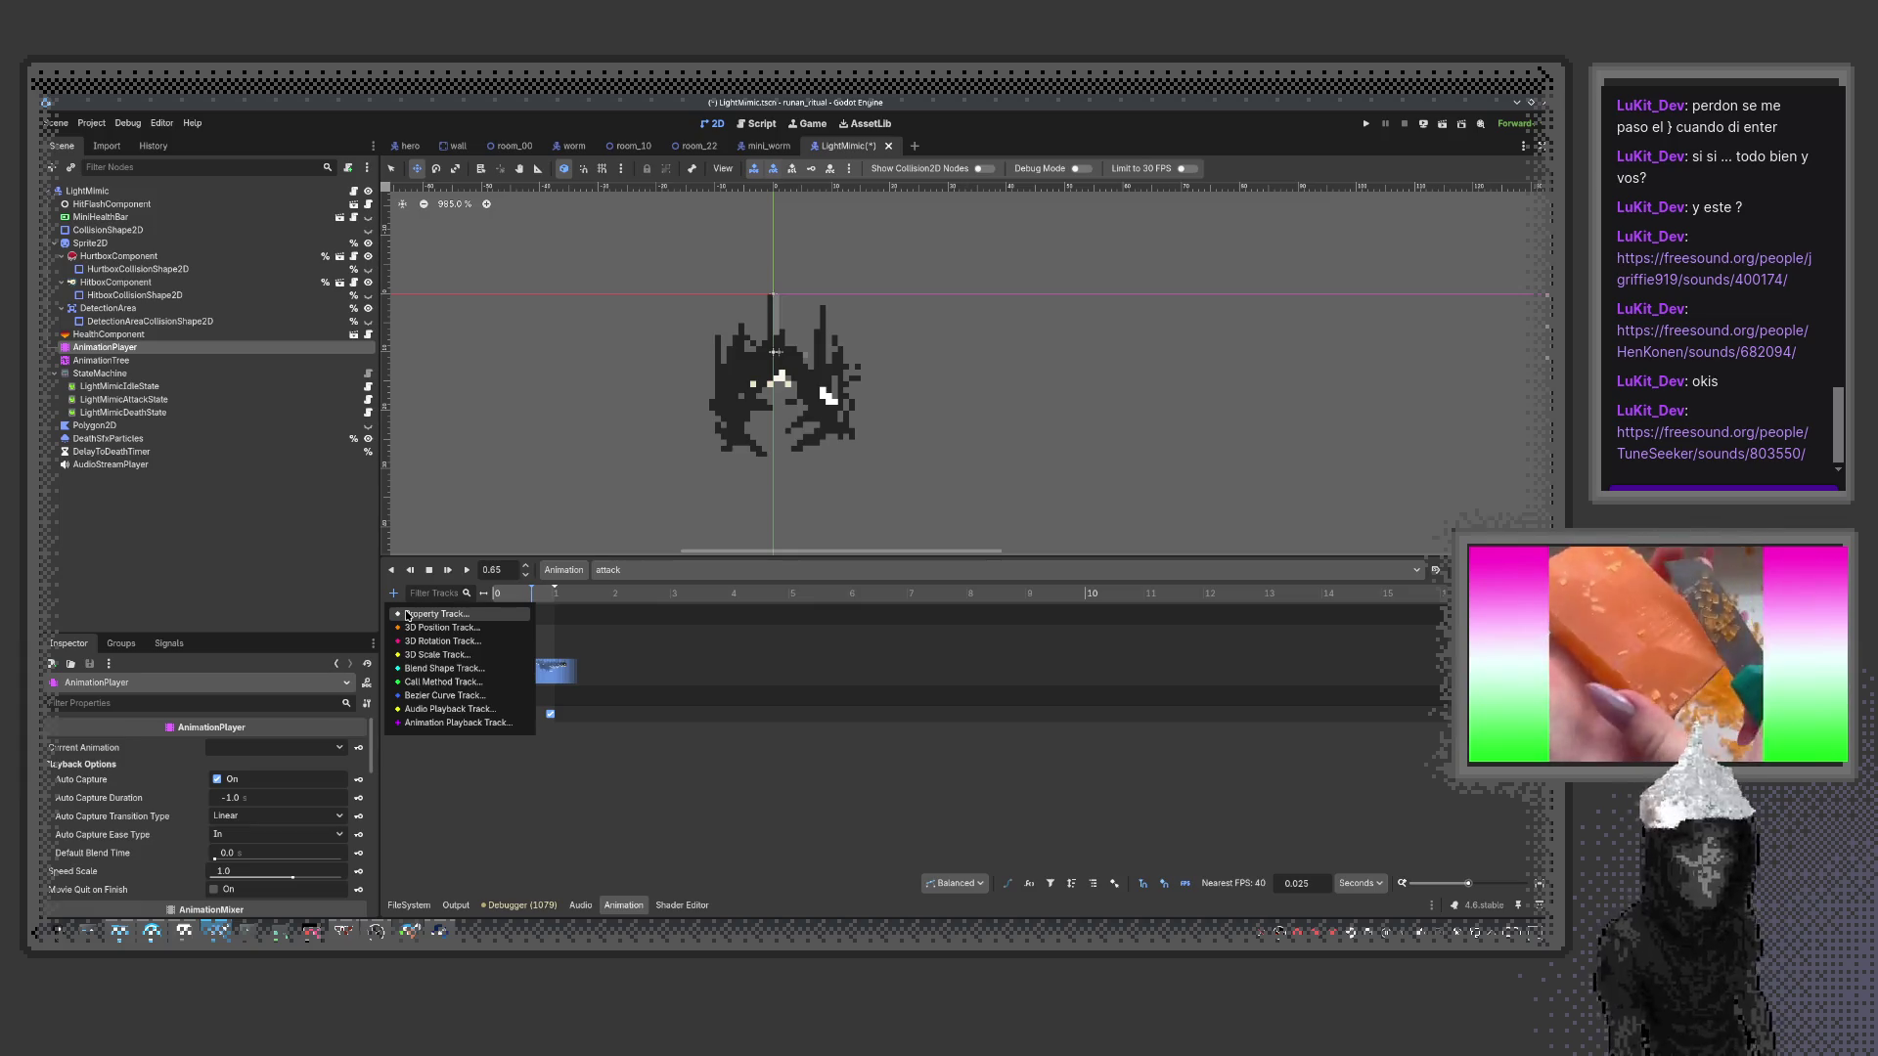
click(408, 615)
click(763, 625)
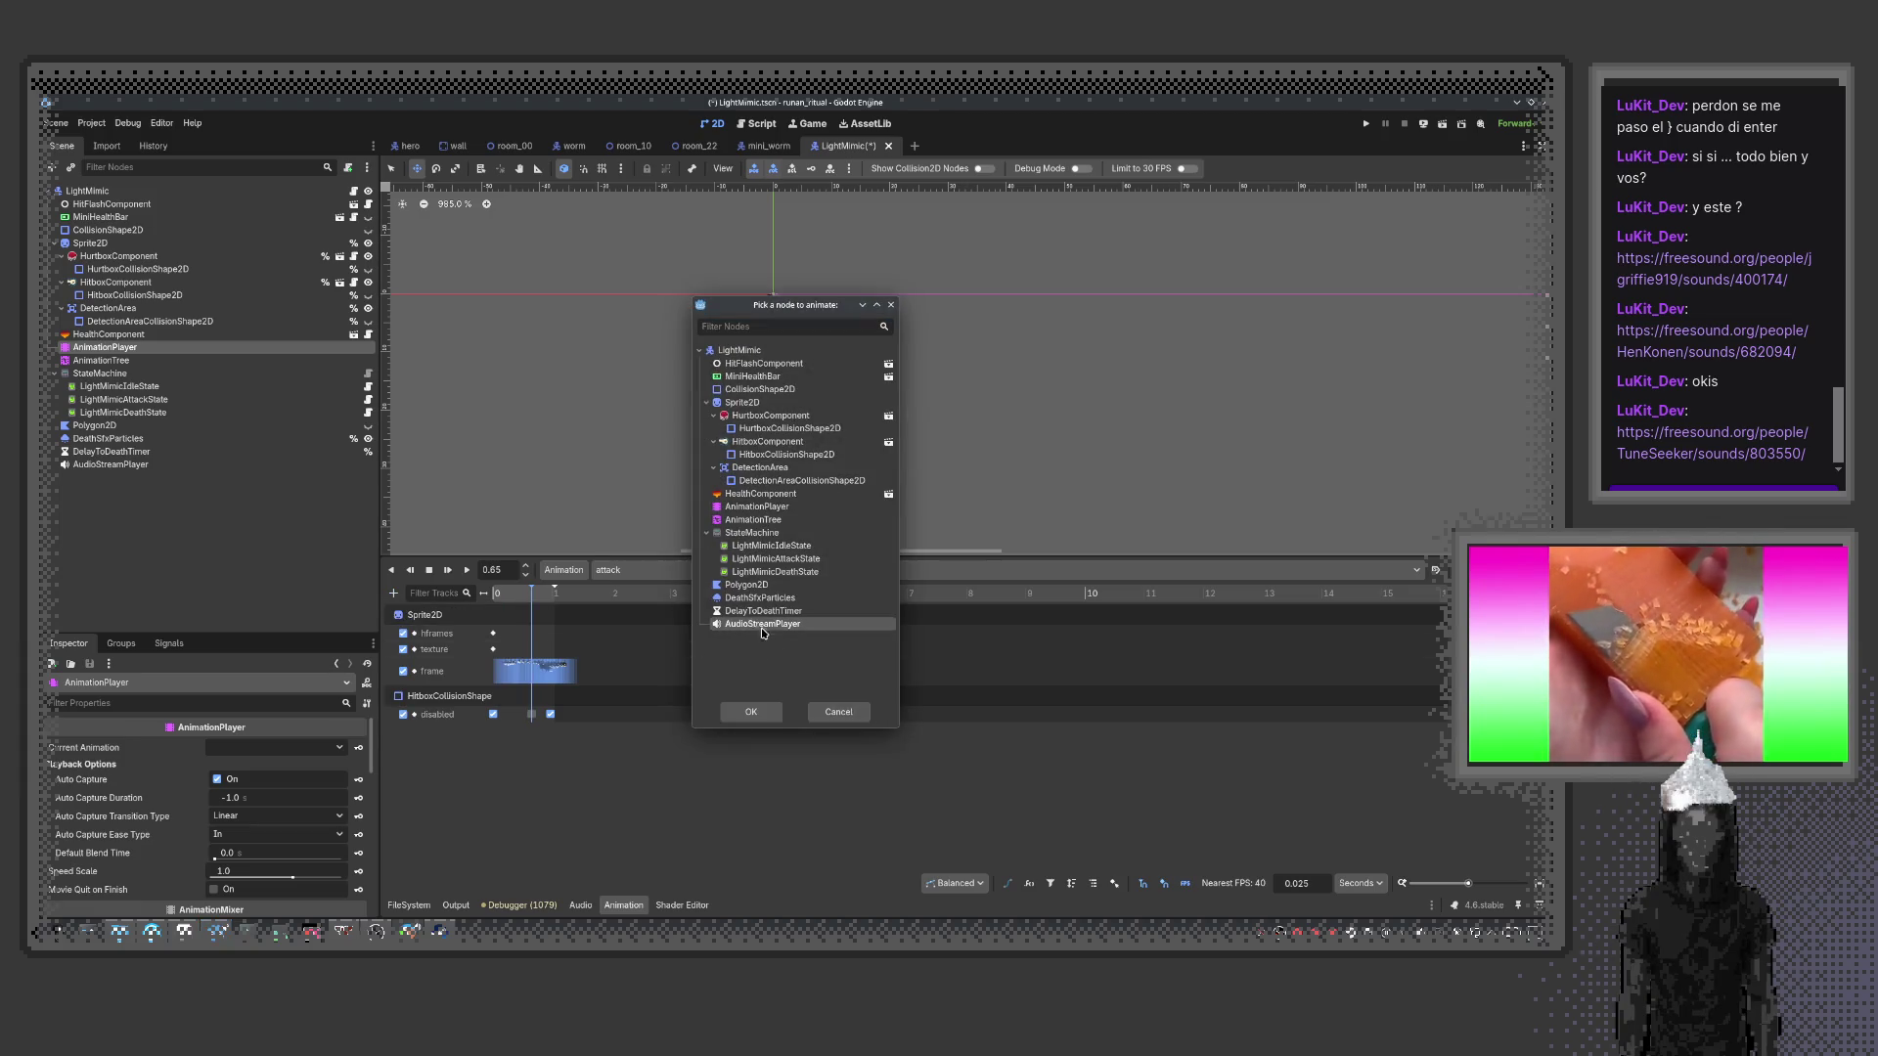
click(762, 717)
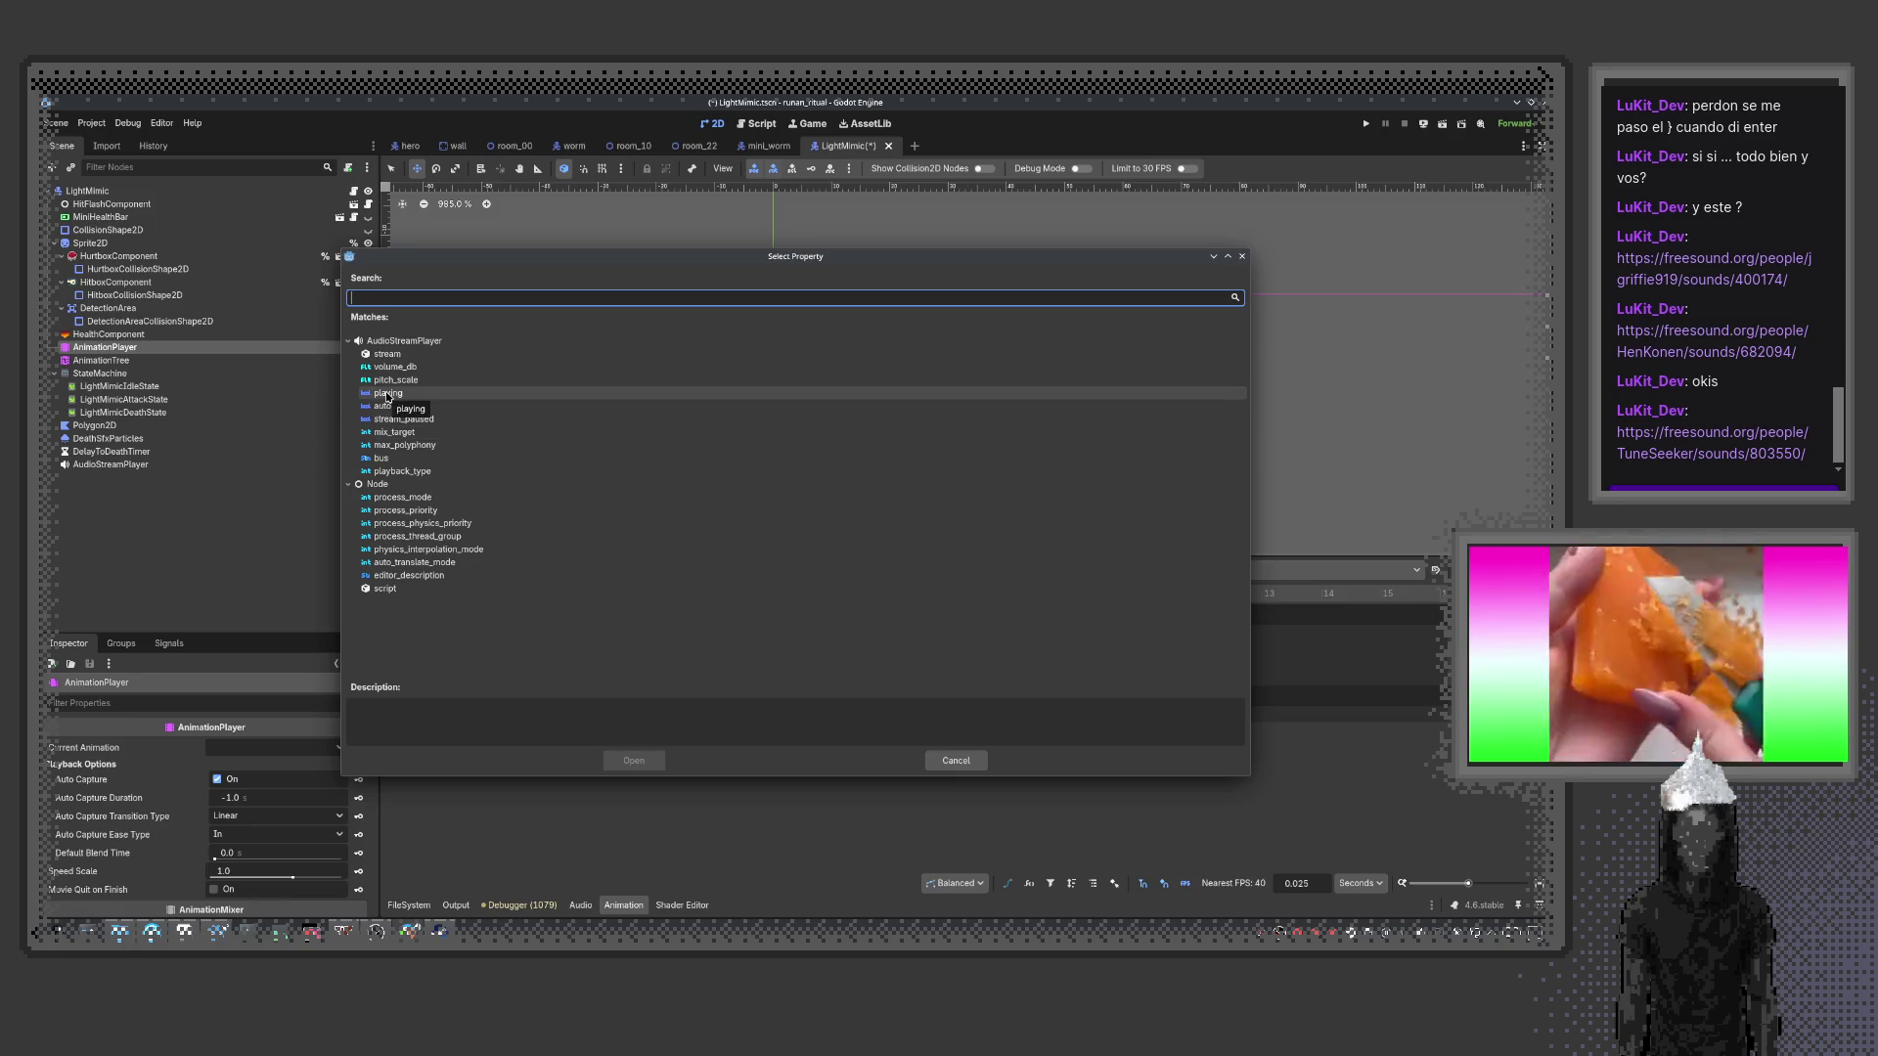
click(387, 394)
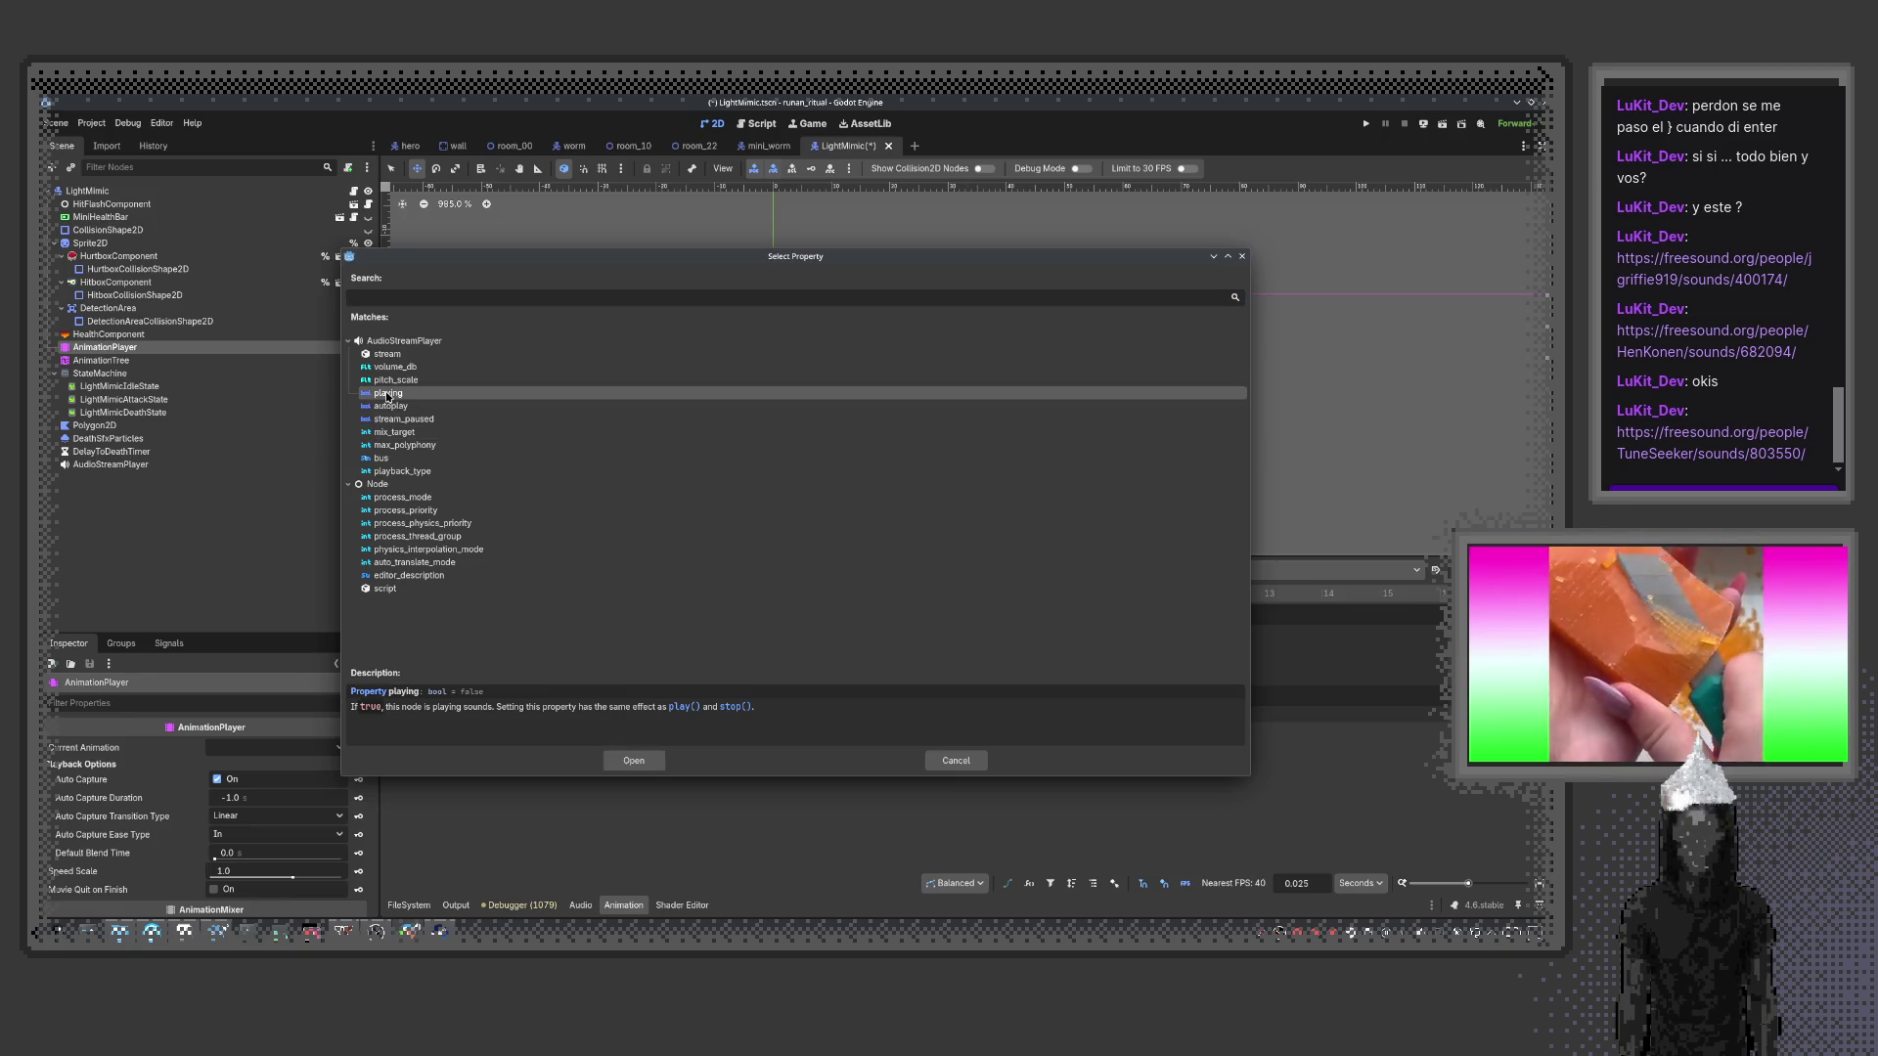
click(633, 760)
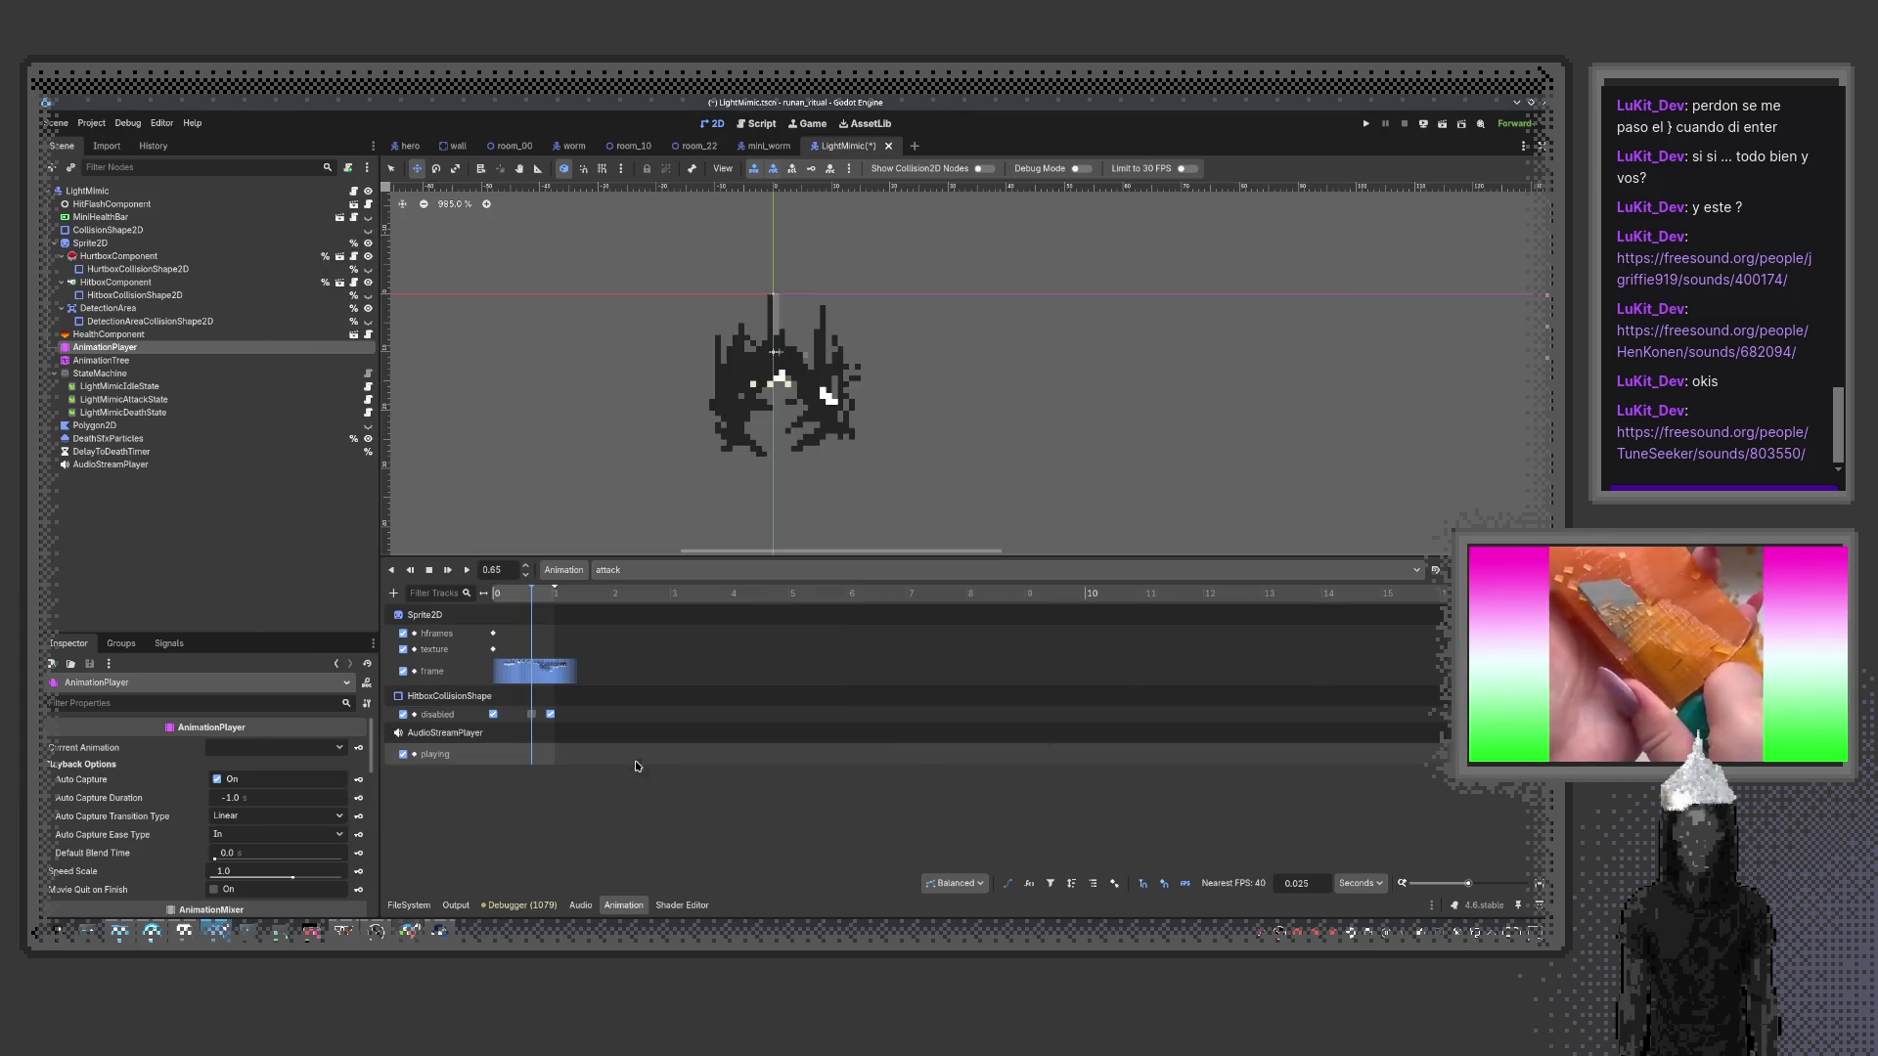
Insert a 'playing' key set to On and move it to 0.525 s
right_click(535, 762)
click(547, 771)
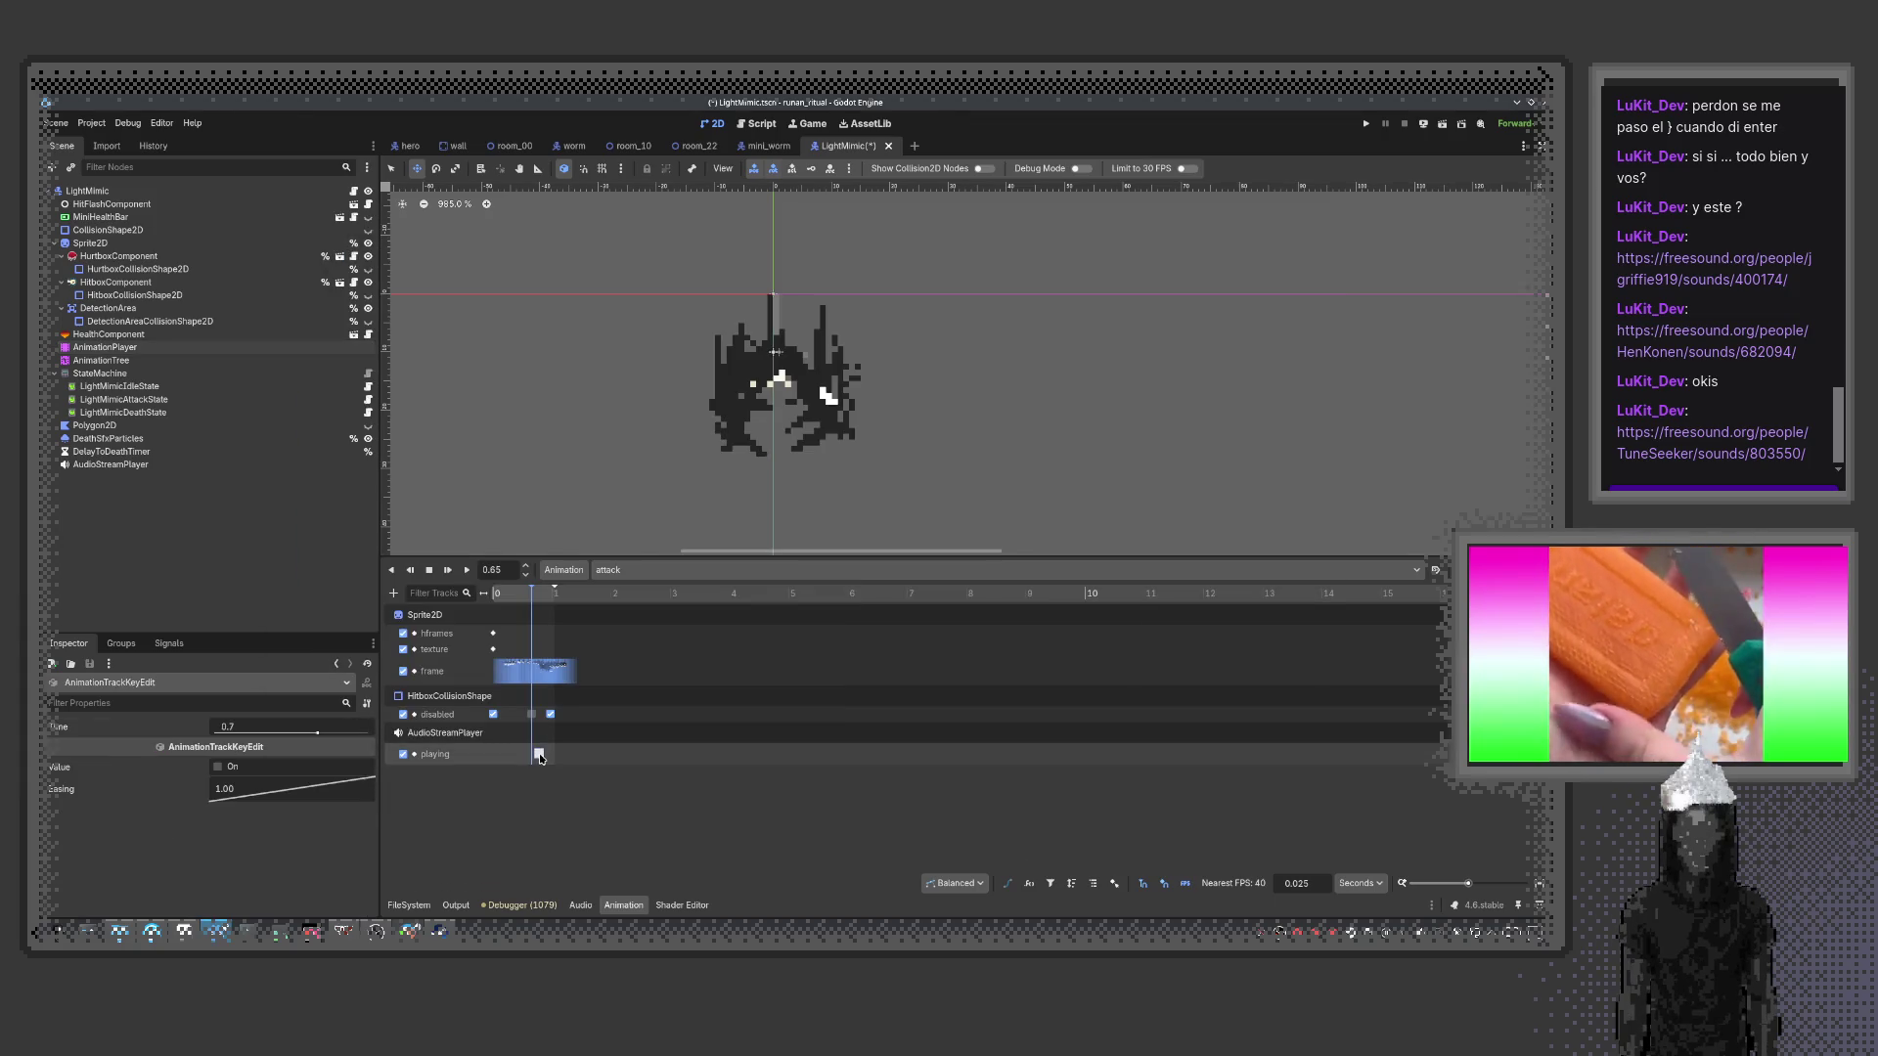
click(218, 768)
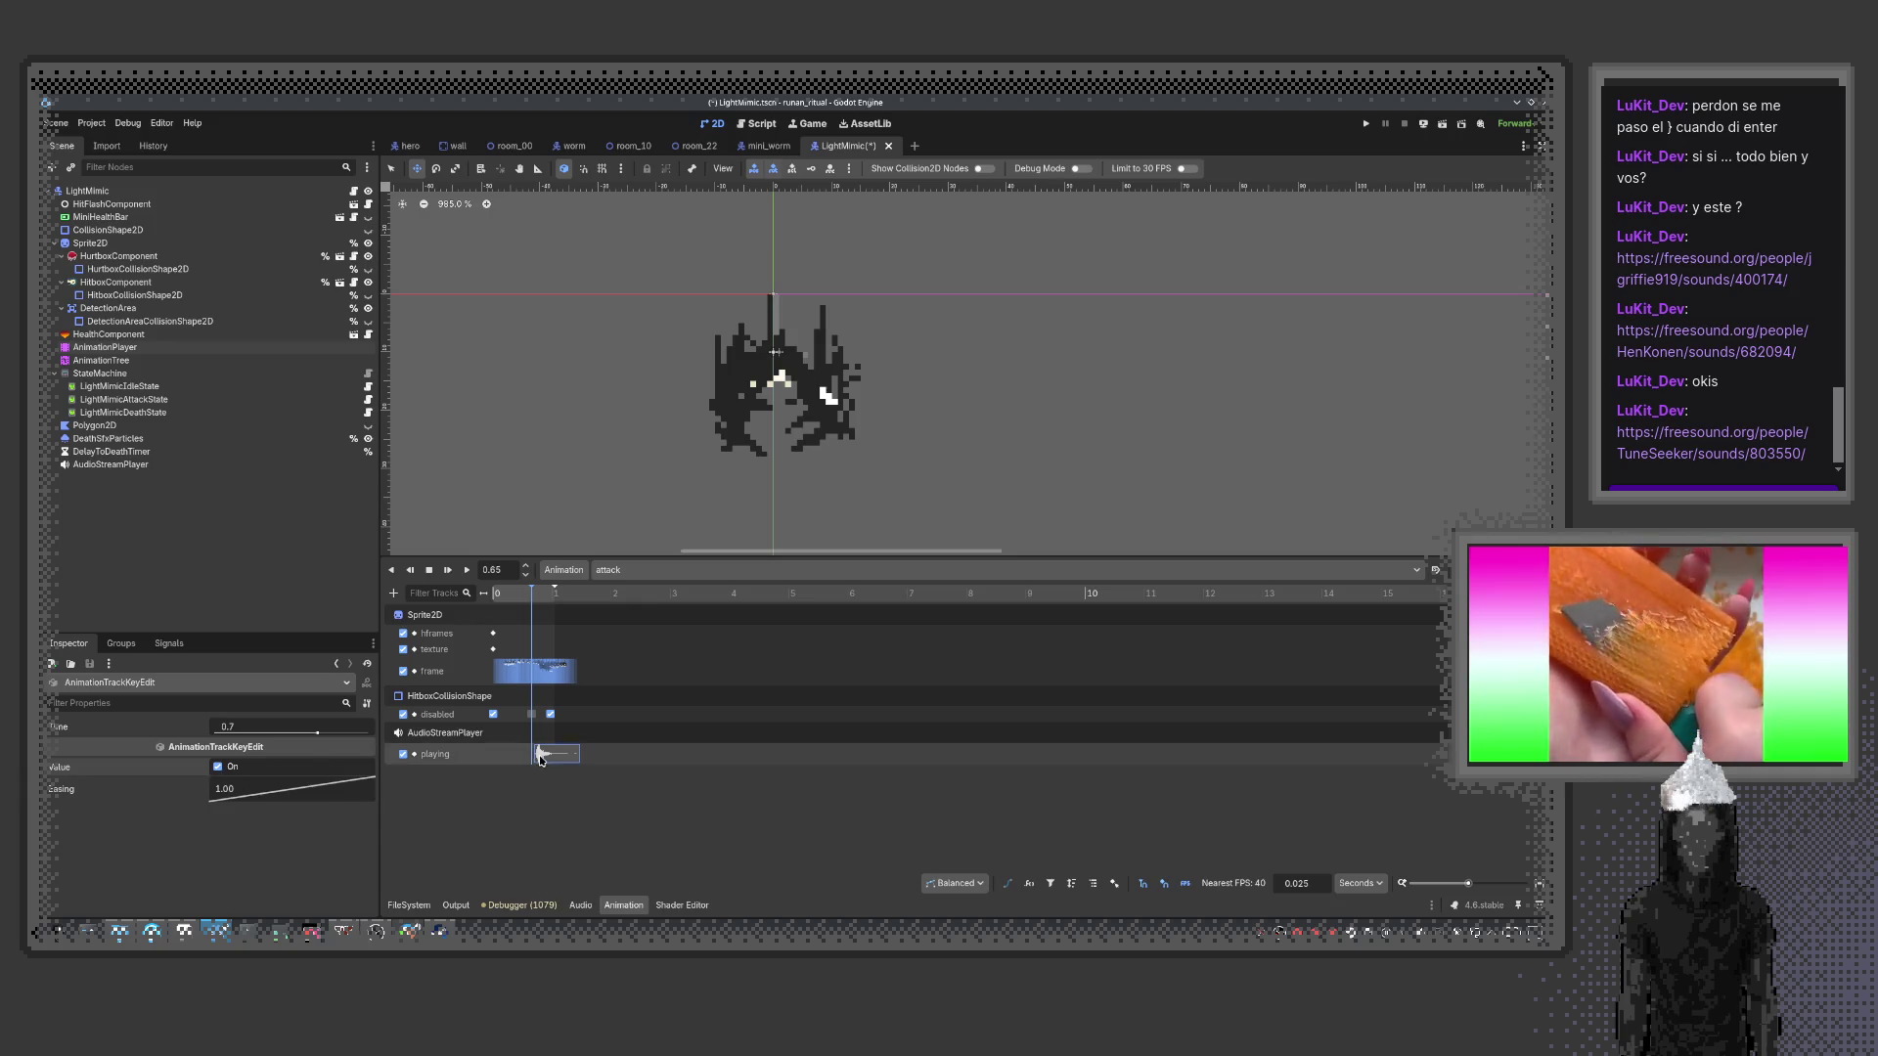
drag(543, 756, 532, 757)
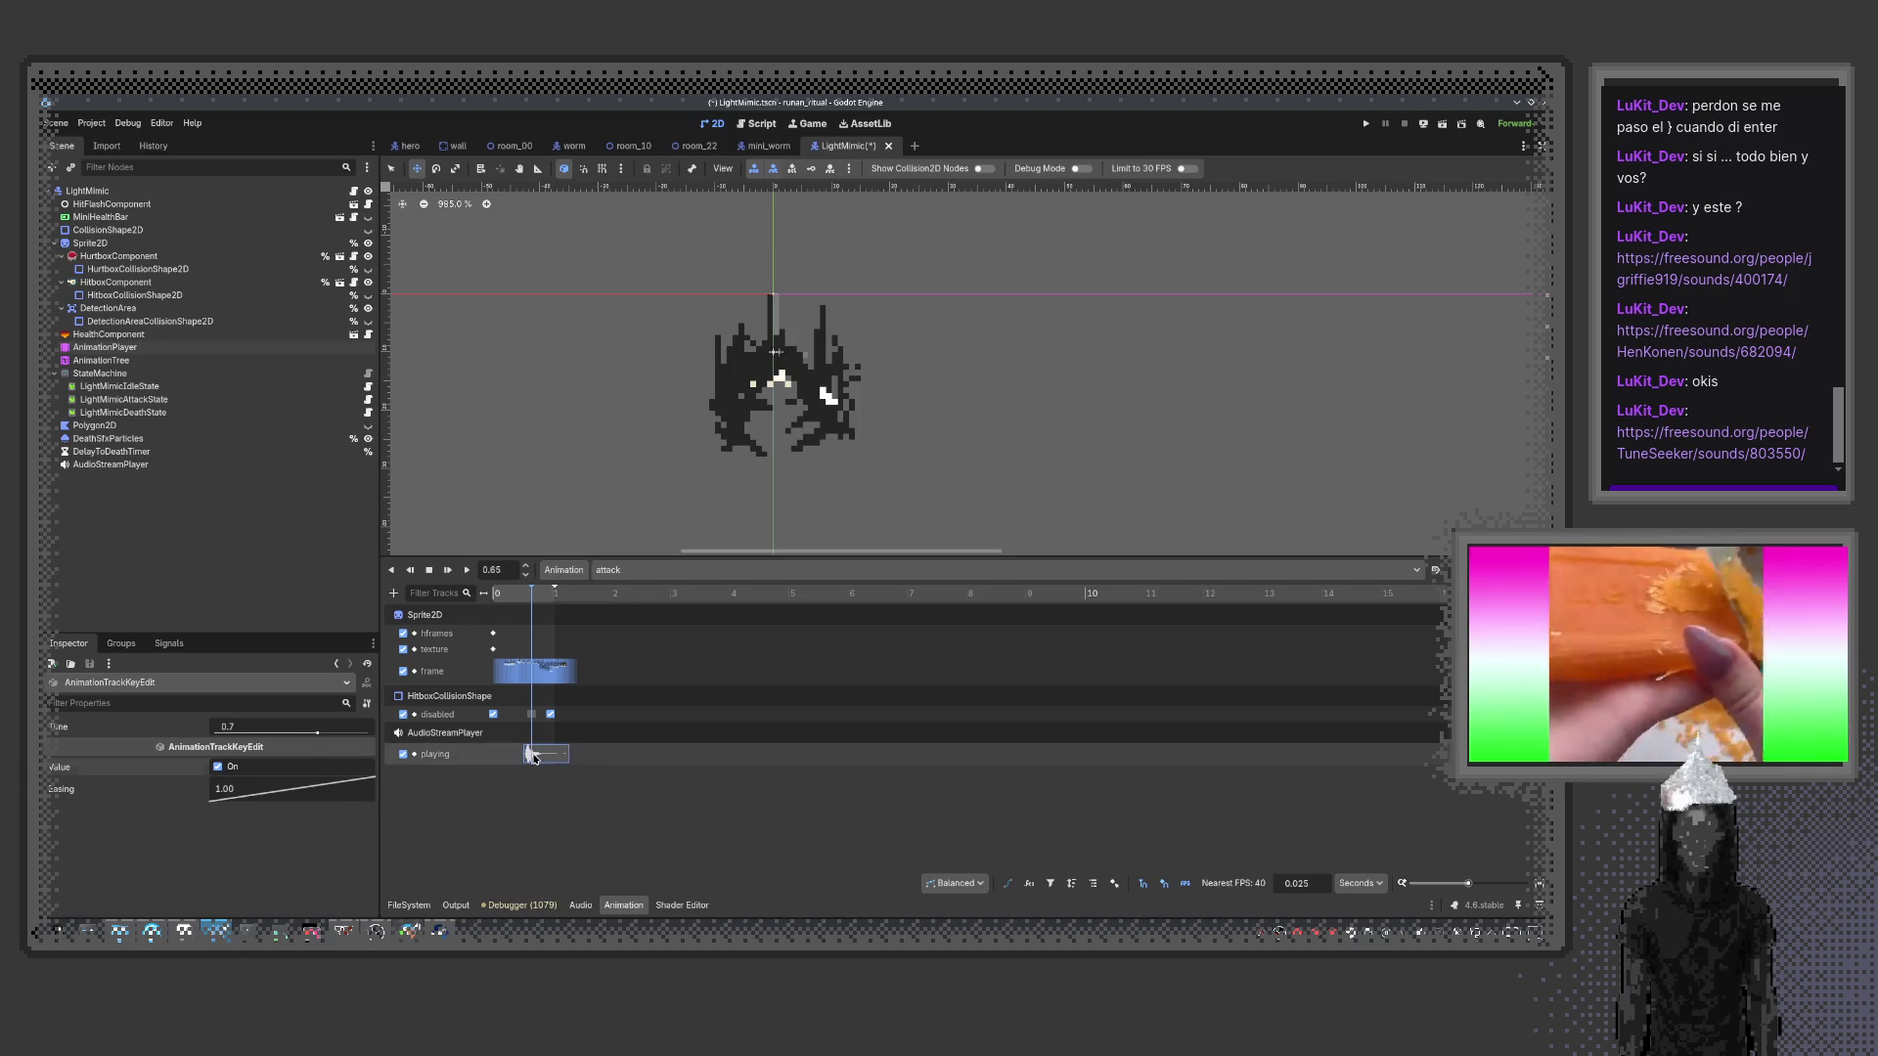
Play the attack animation from the start several times to check the bite sound
click(448, 570)
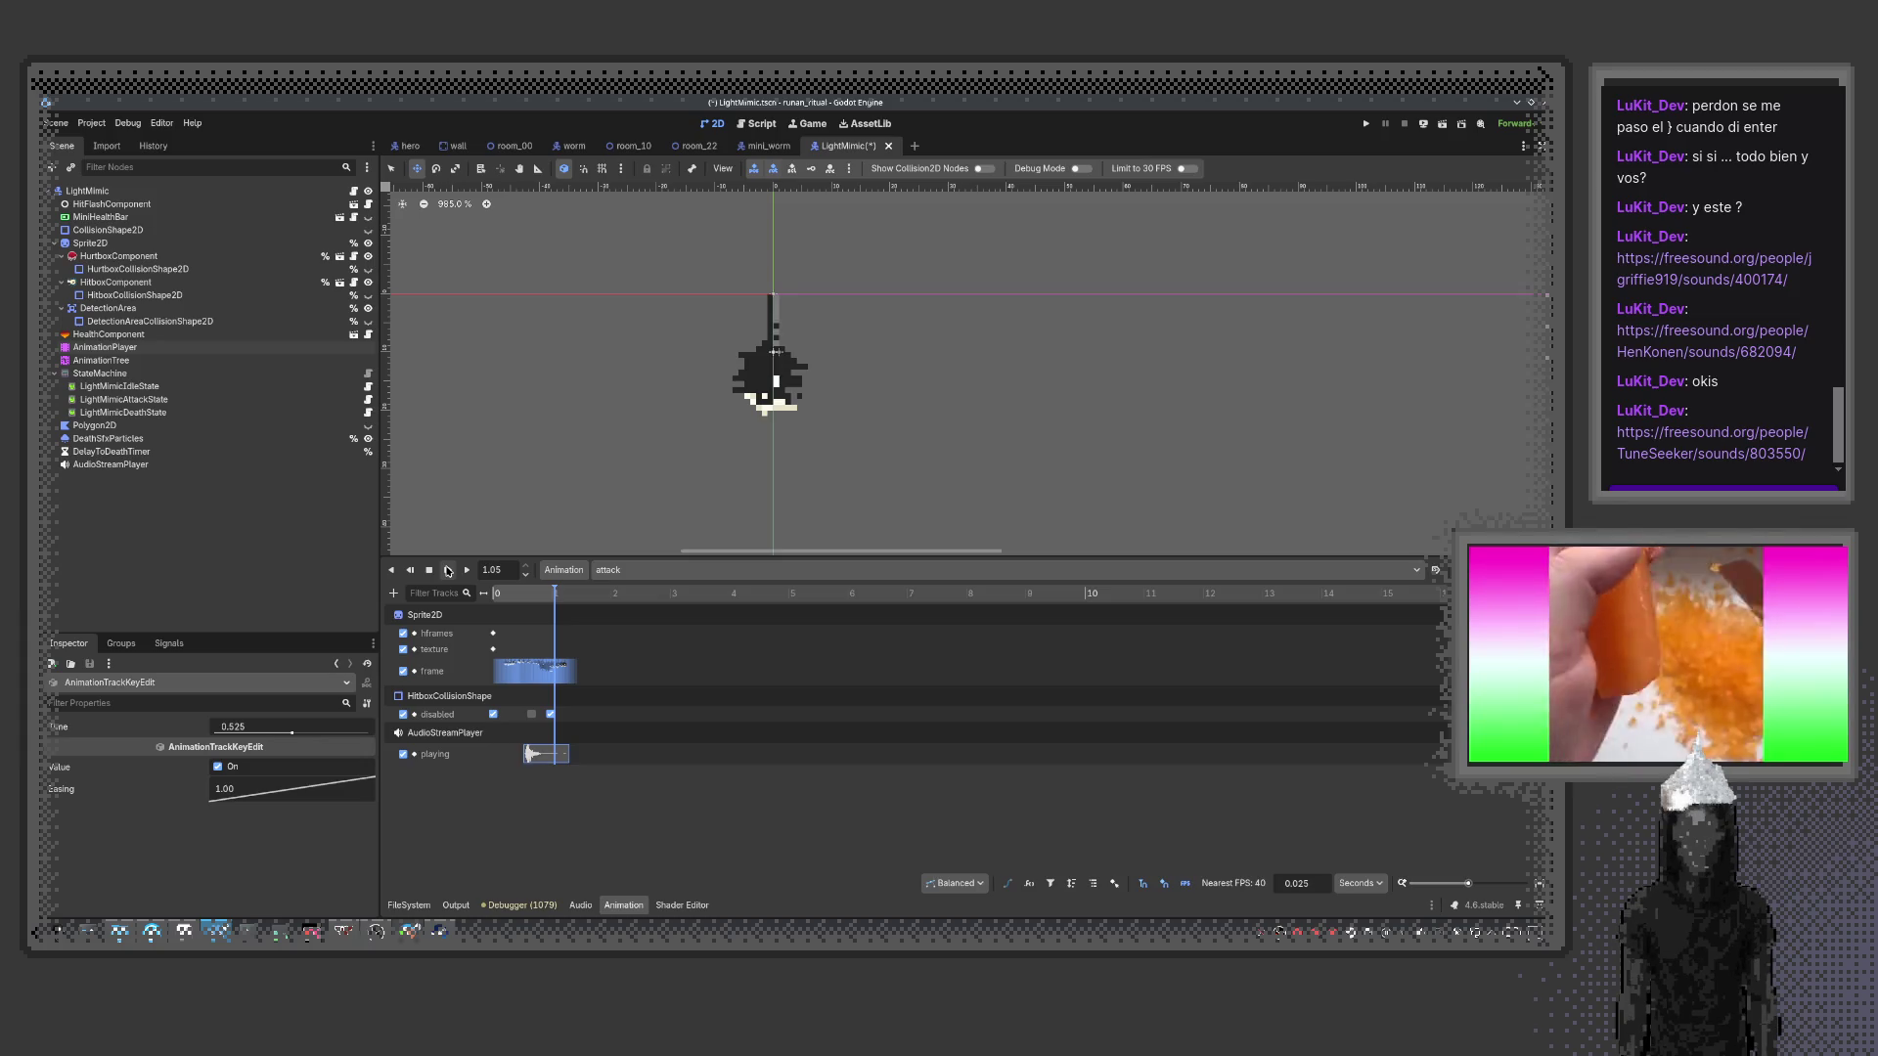
click(448, 571)
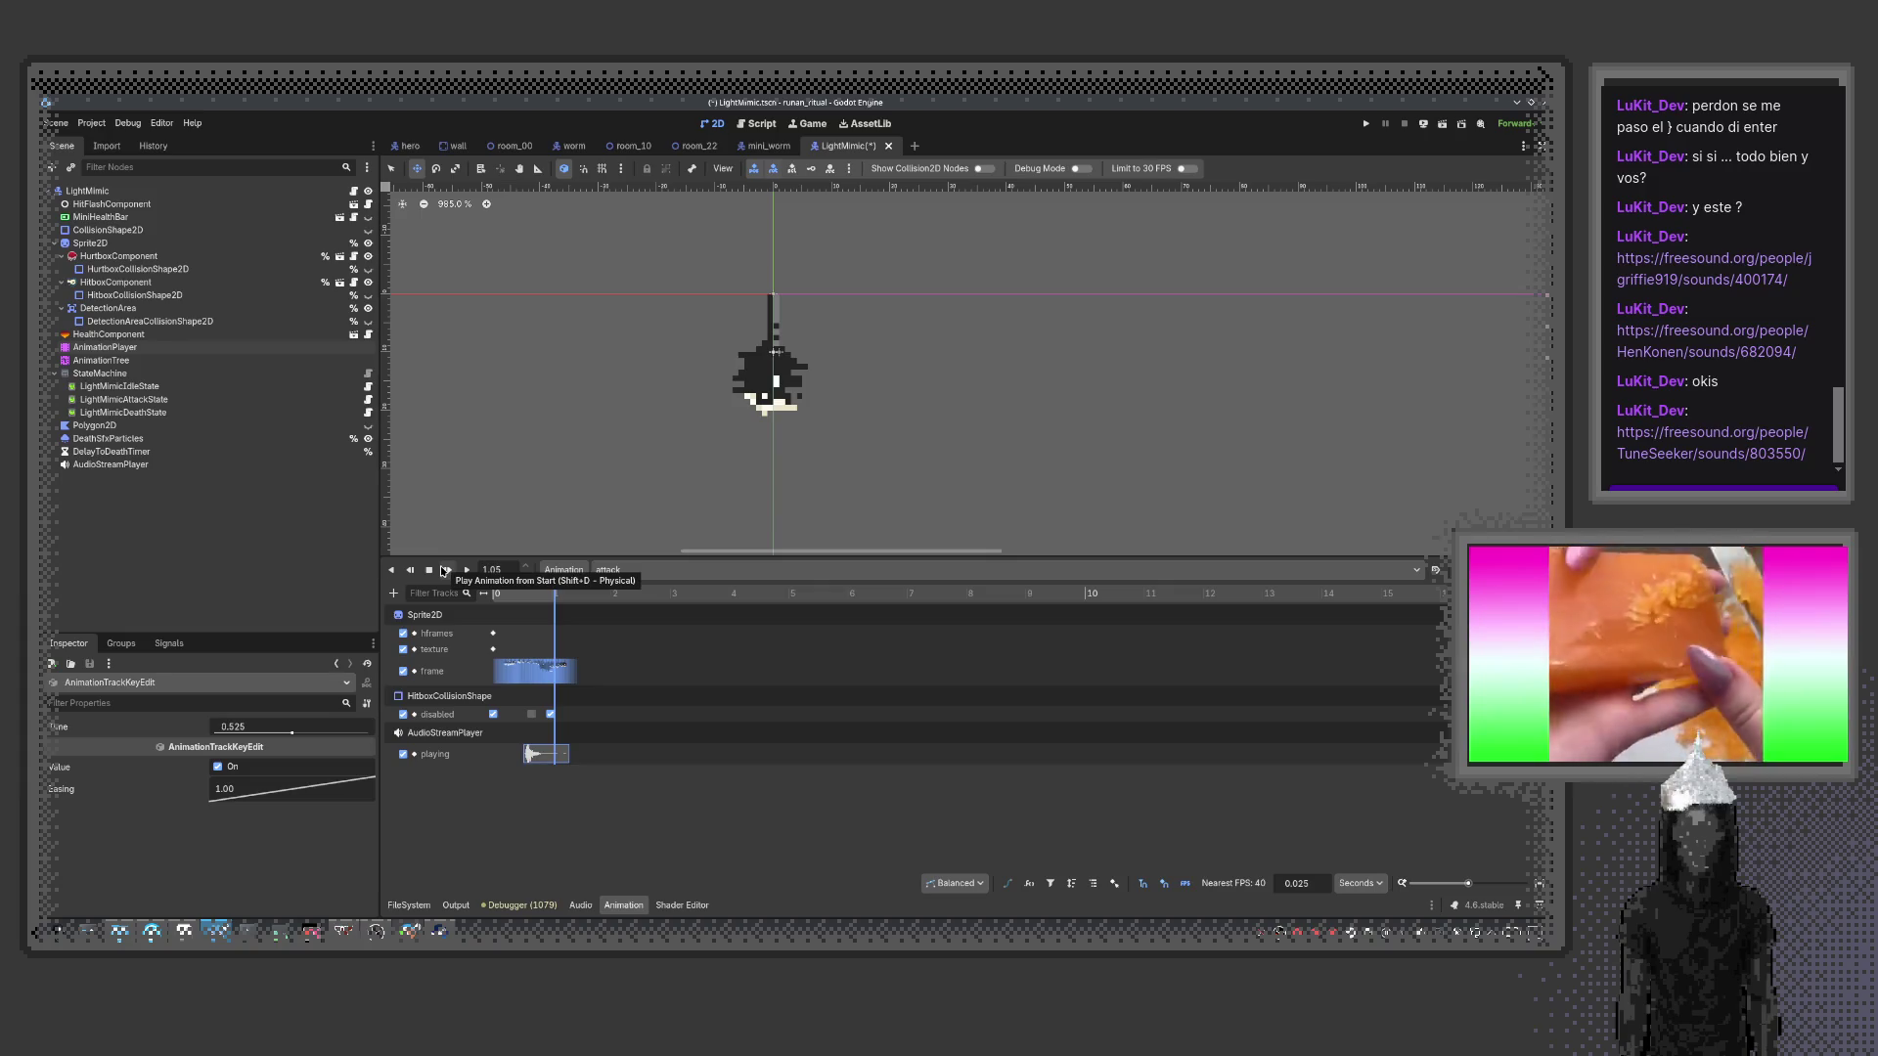
click(444, 571)
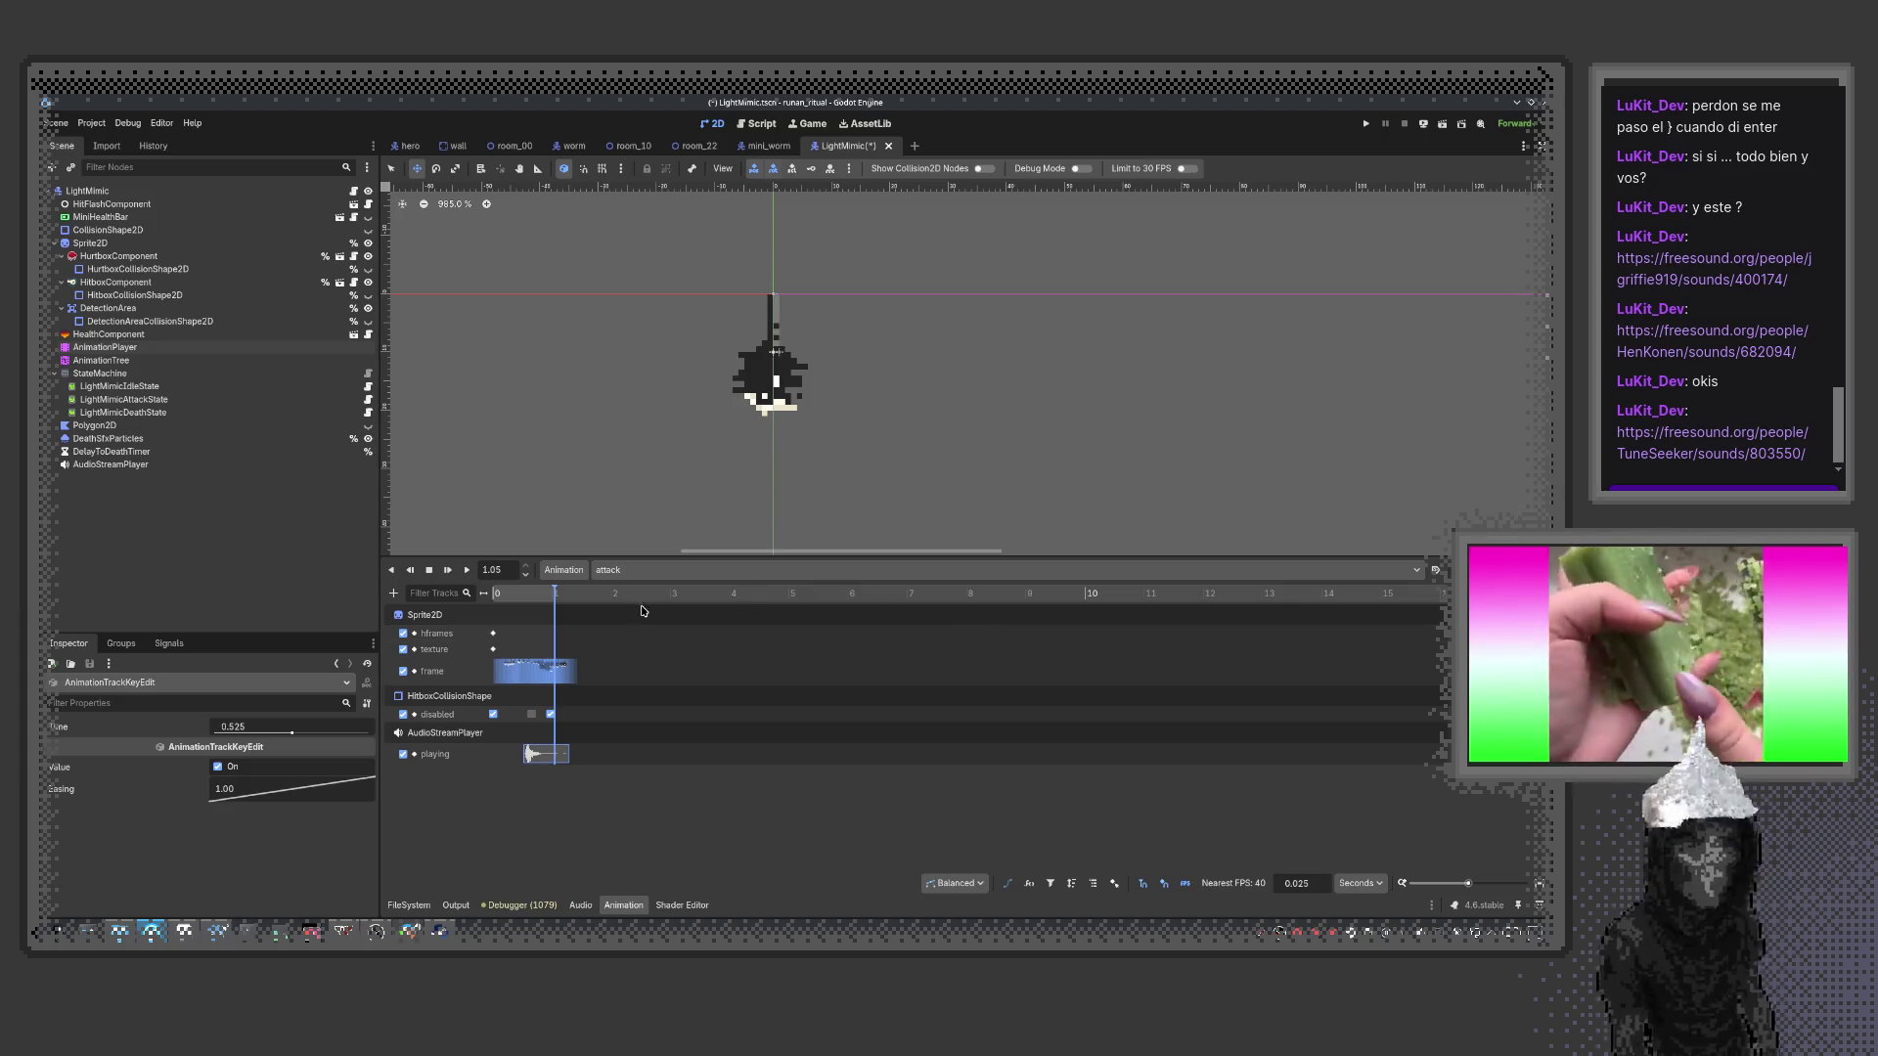
Open room_11.tscn through the quick scene search for '11' and pan across its map
click(631, 146)
scroll(940, 403, down, 2)
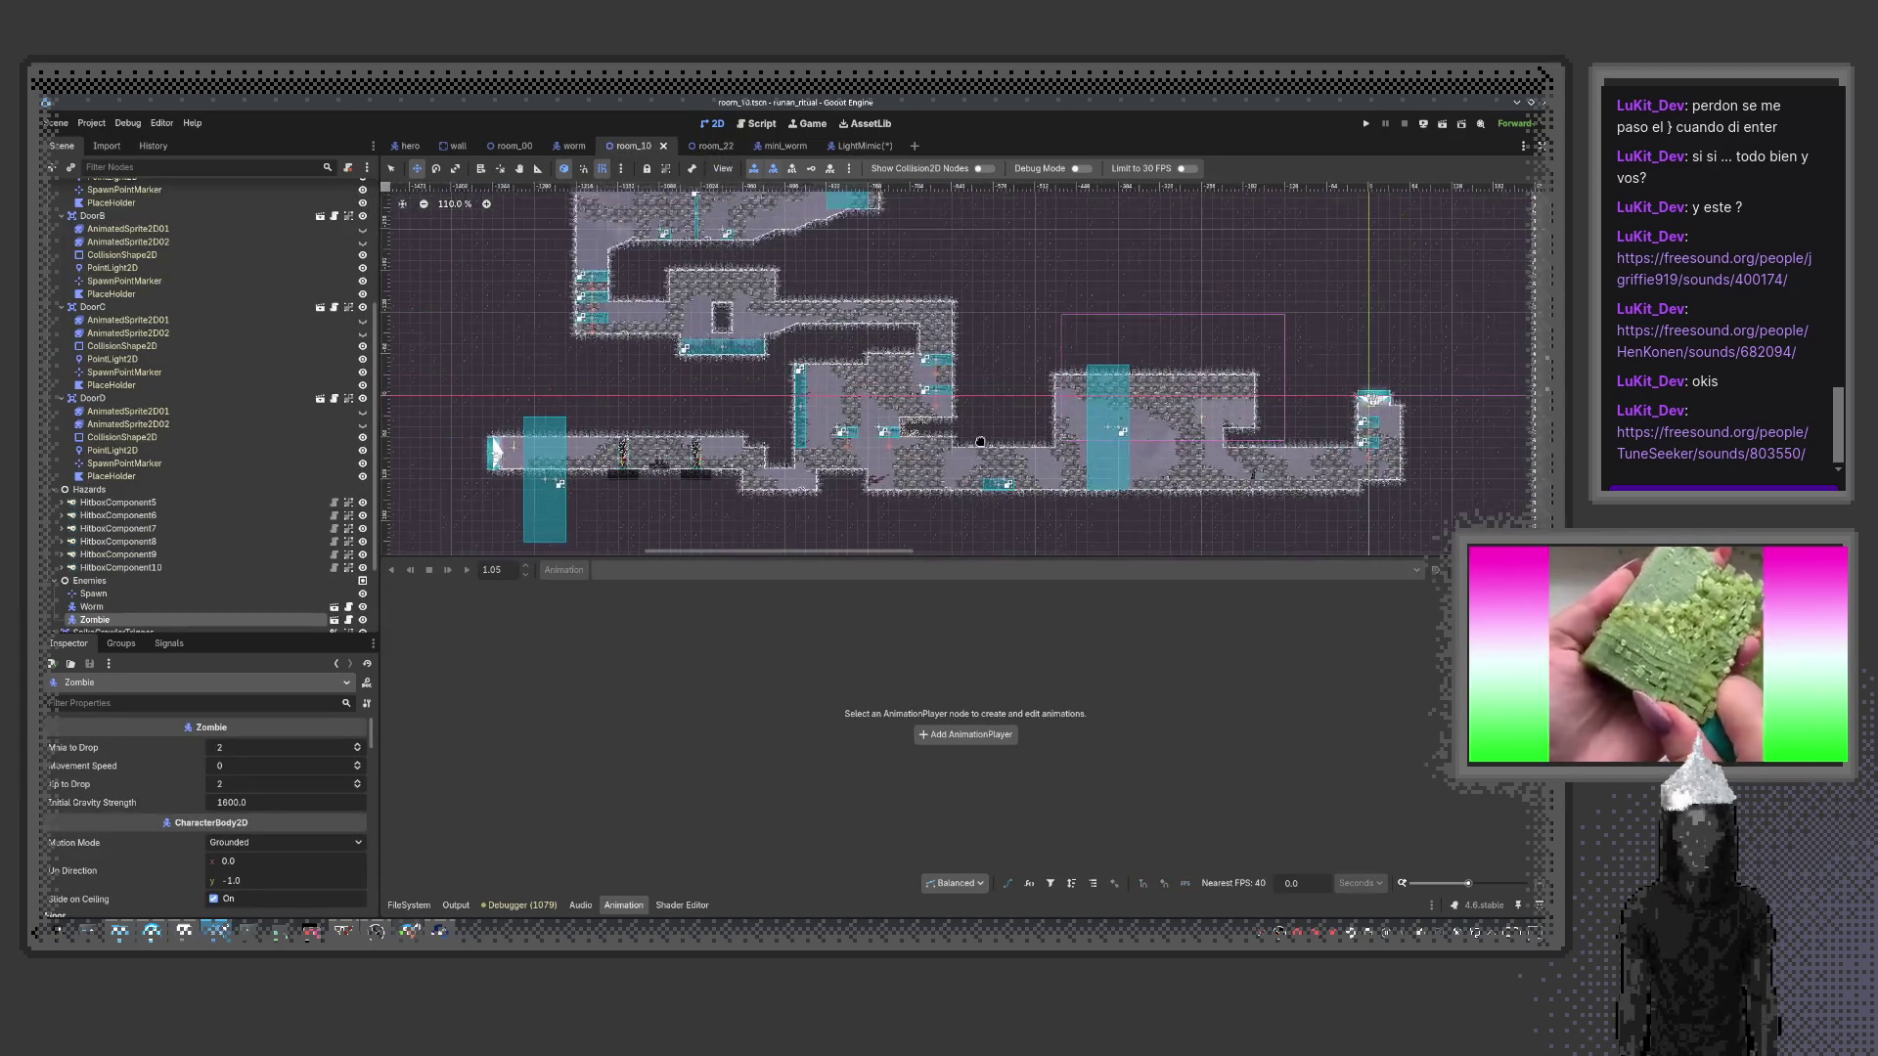
key(ctrl+shift+o)
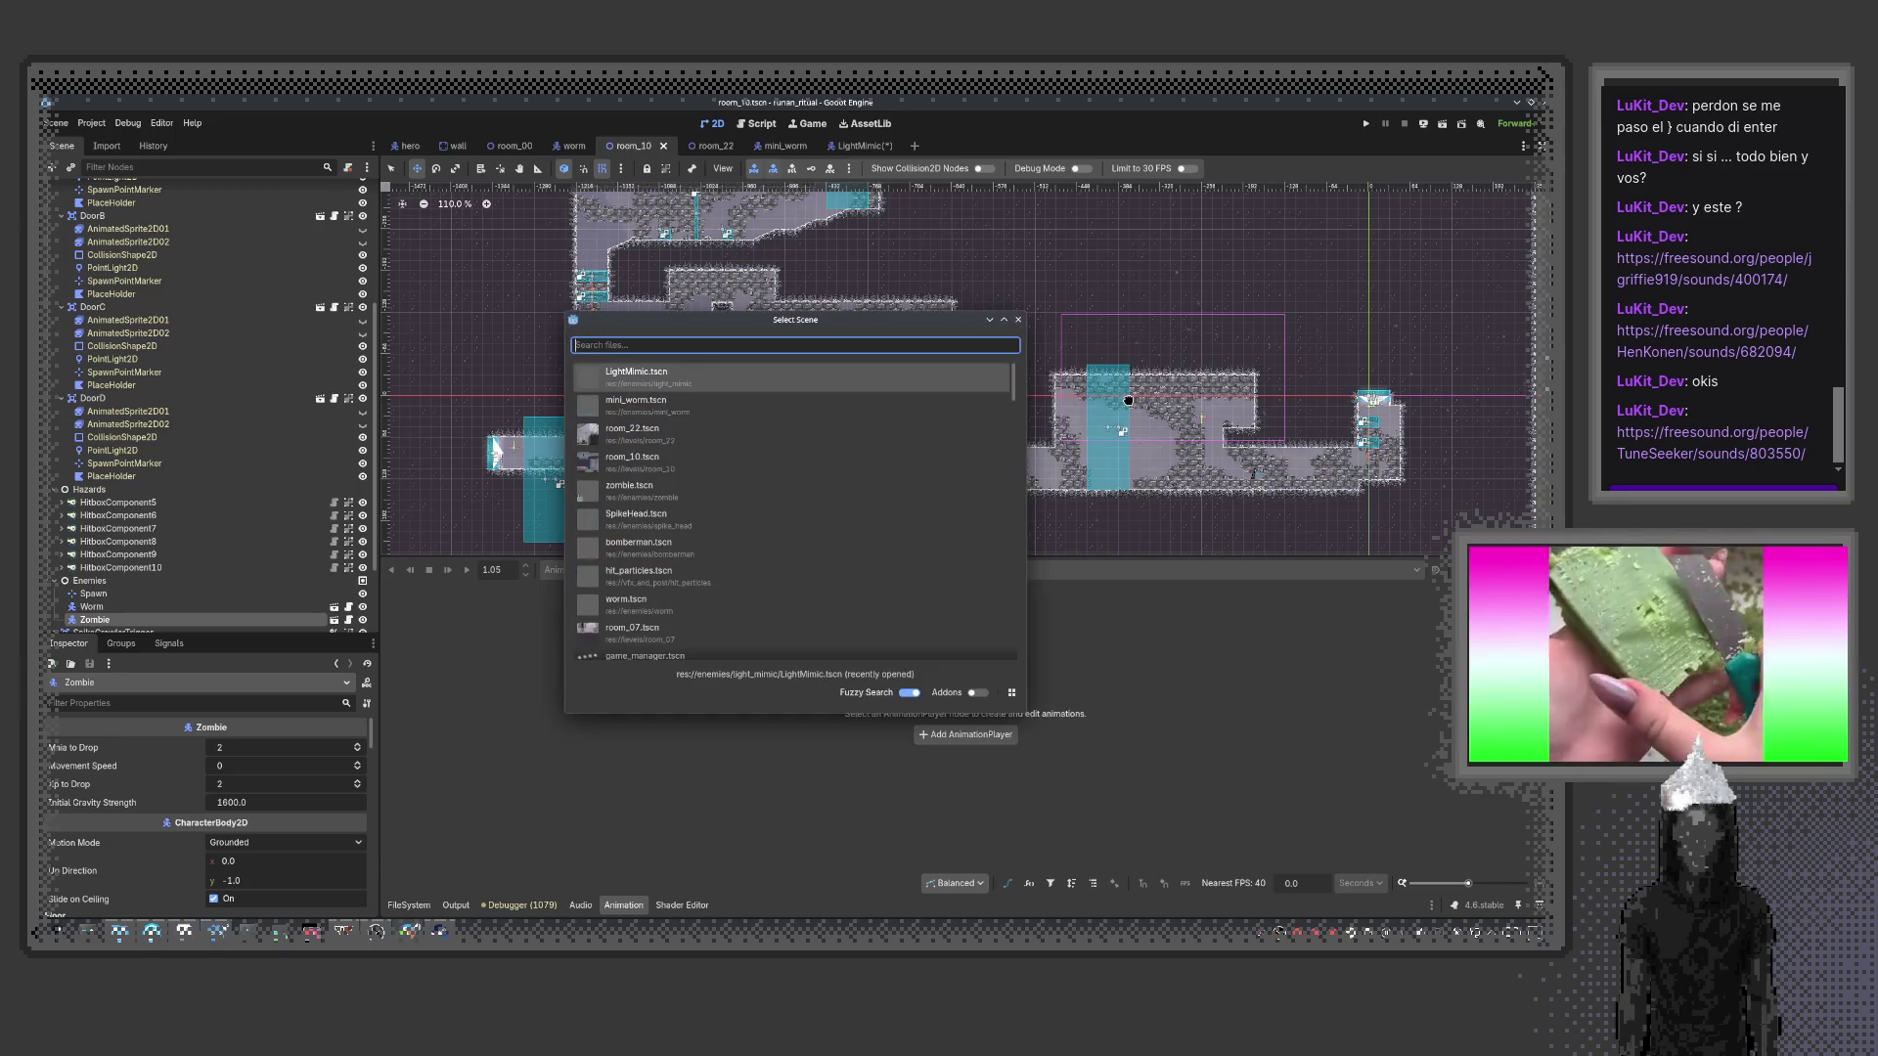
text(11)
key(Return)
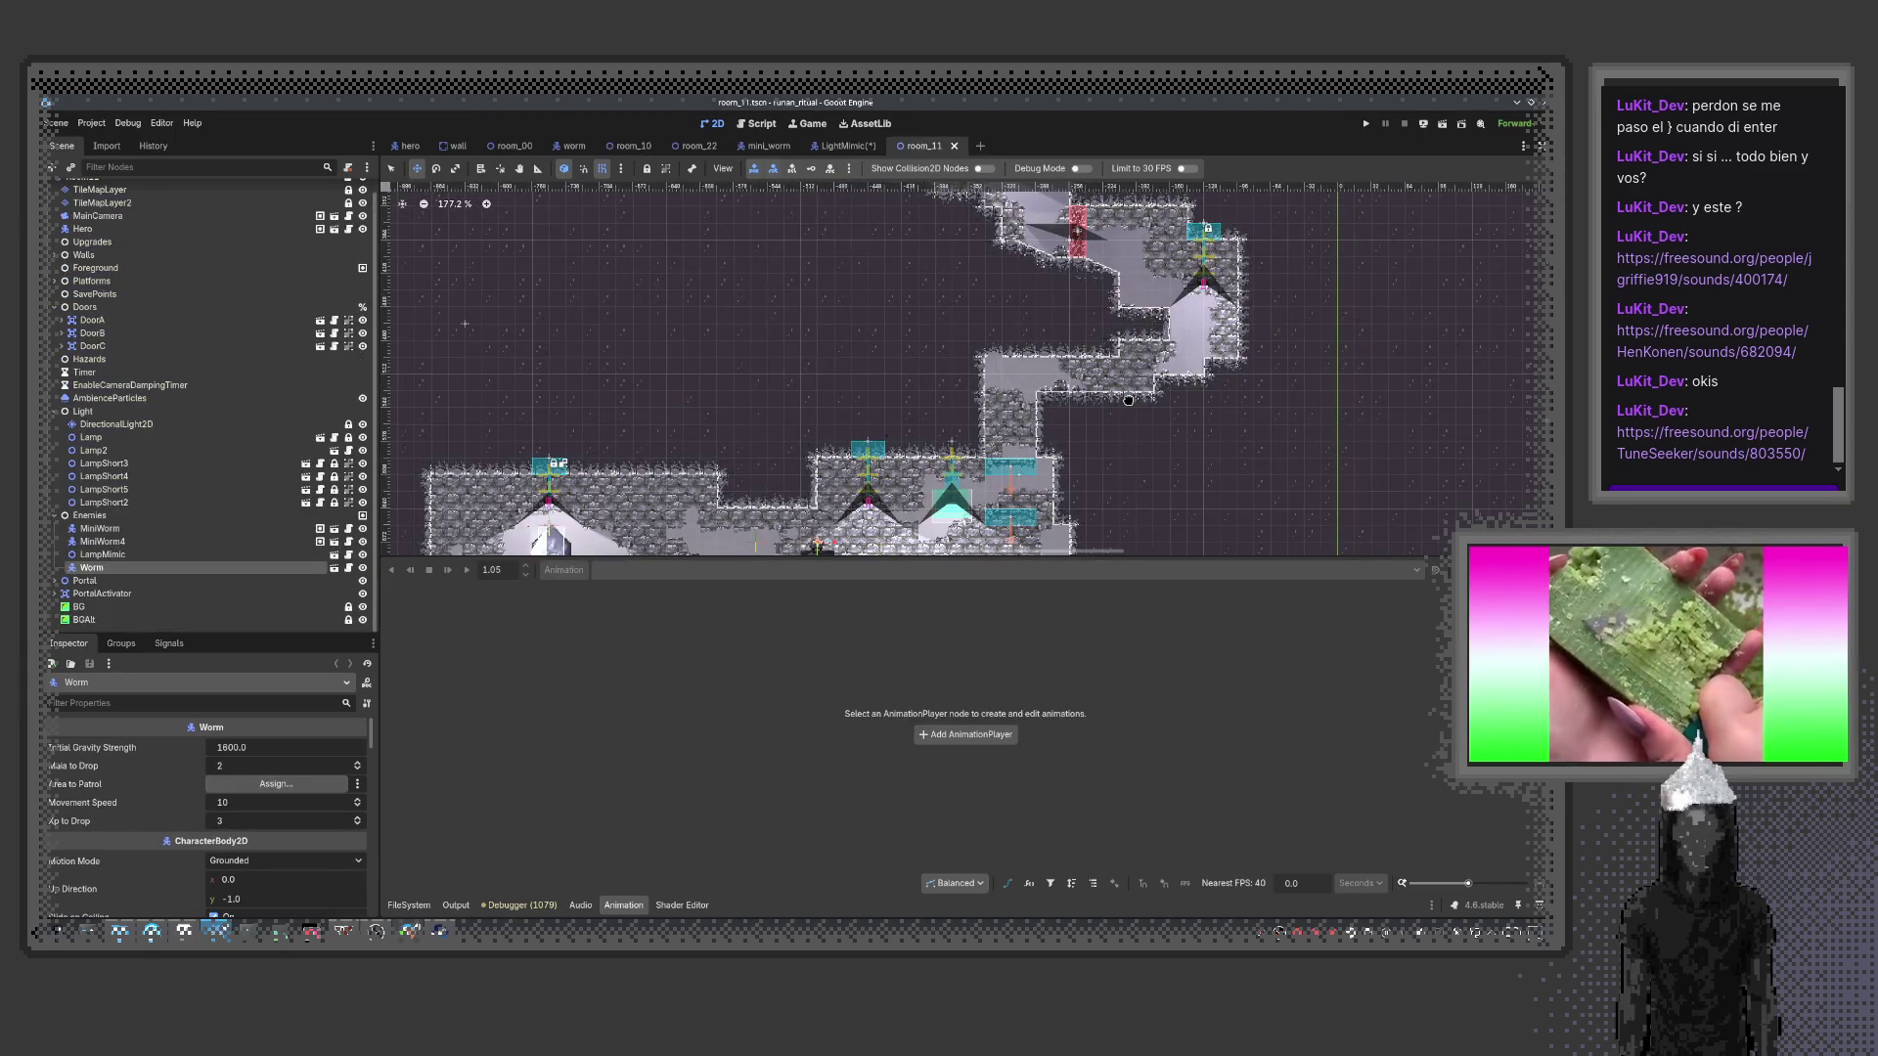
scroll(929, 379, down, 2)
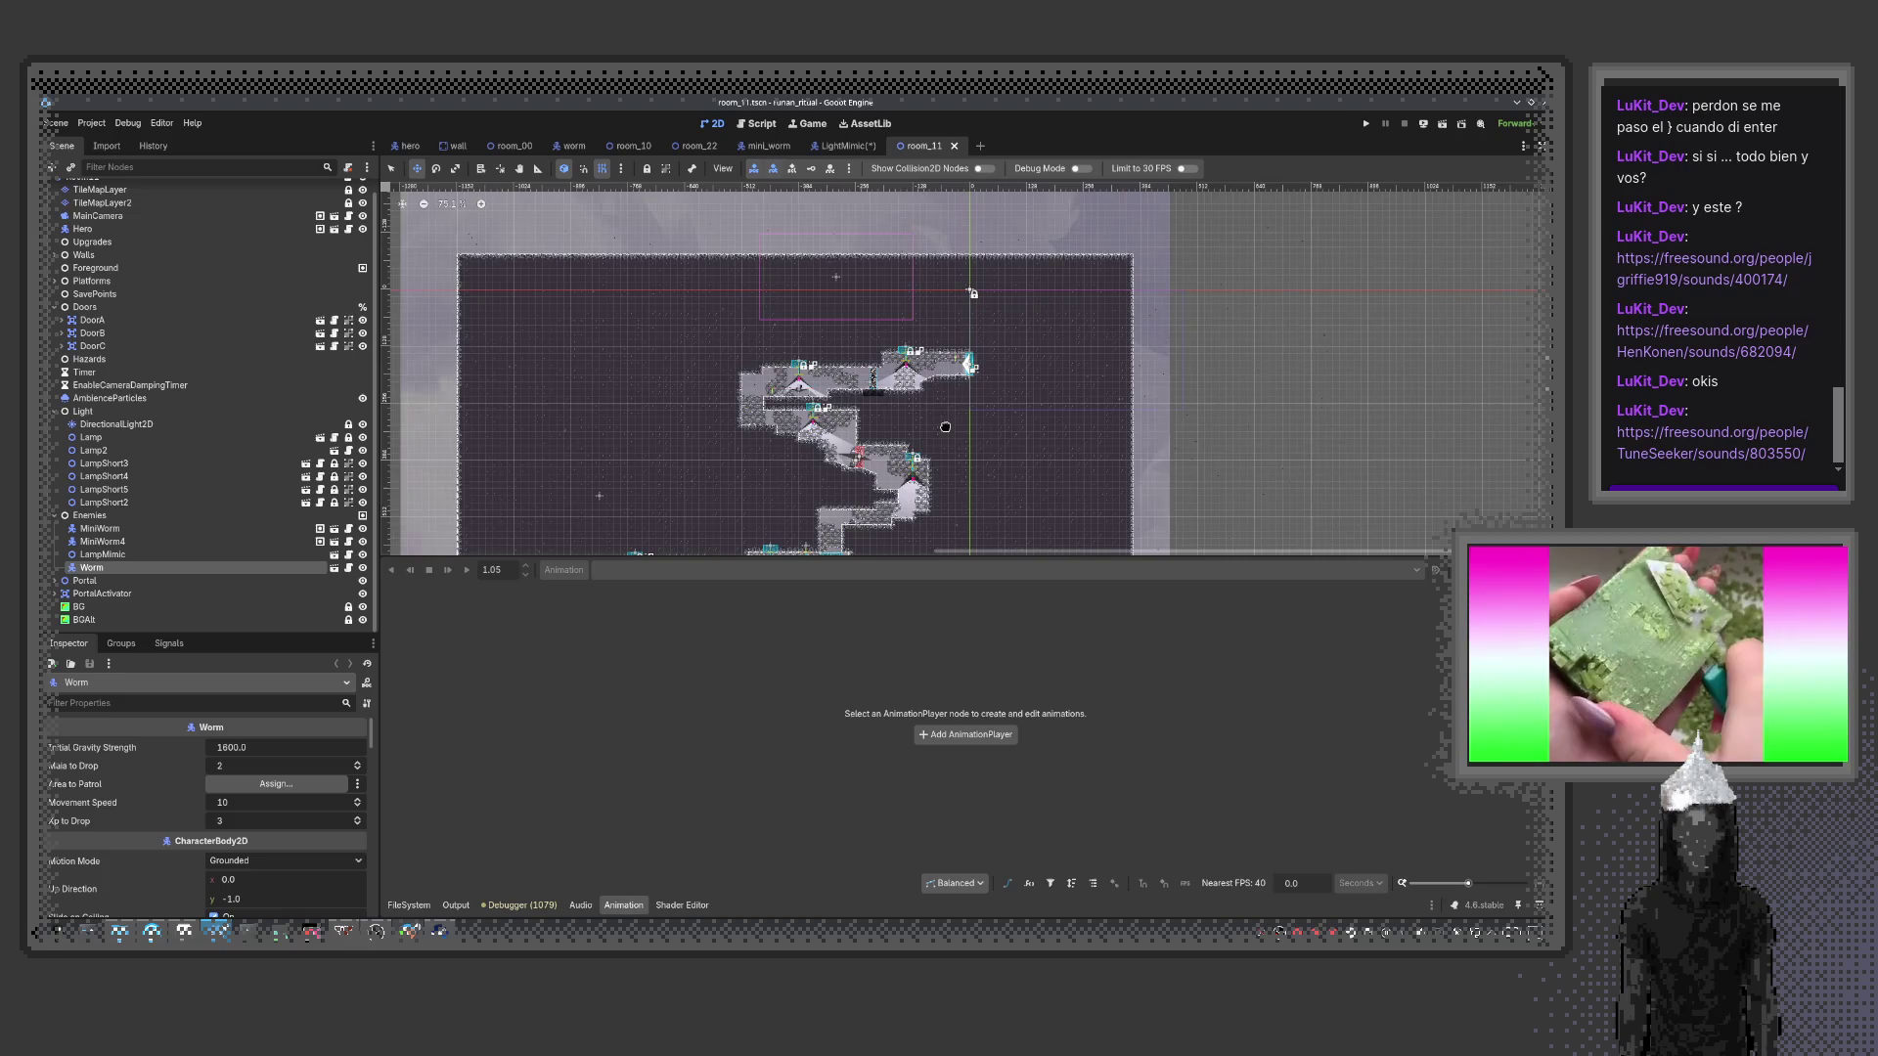
drag(972, 284, 852, 263)
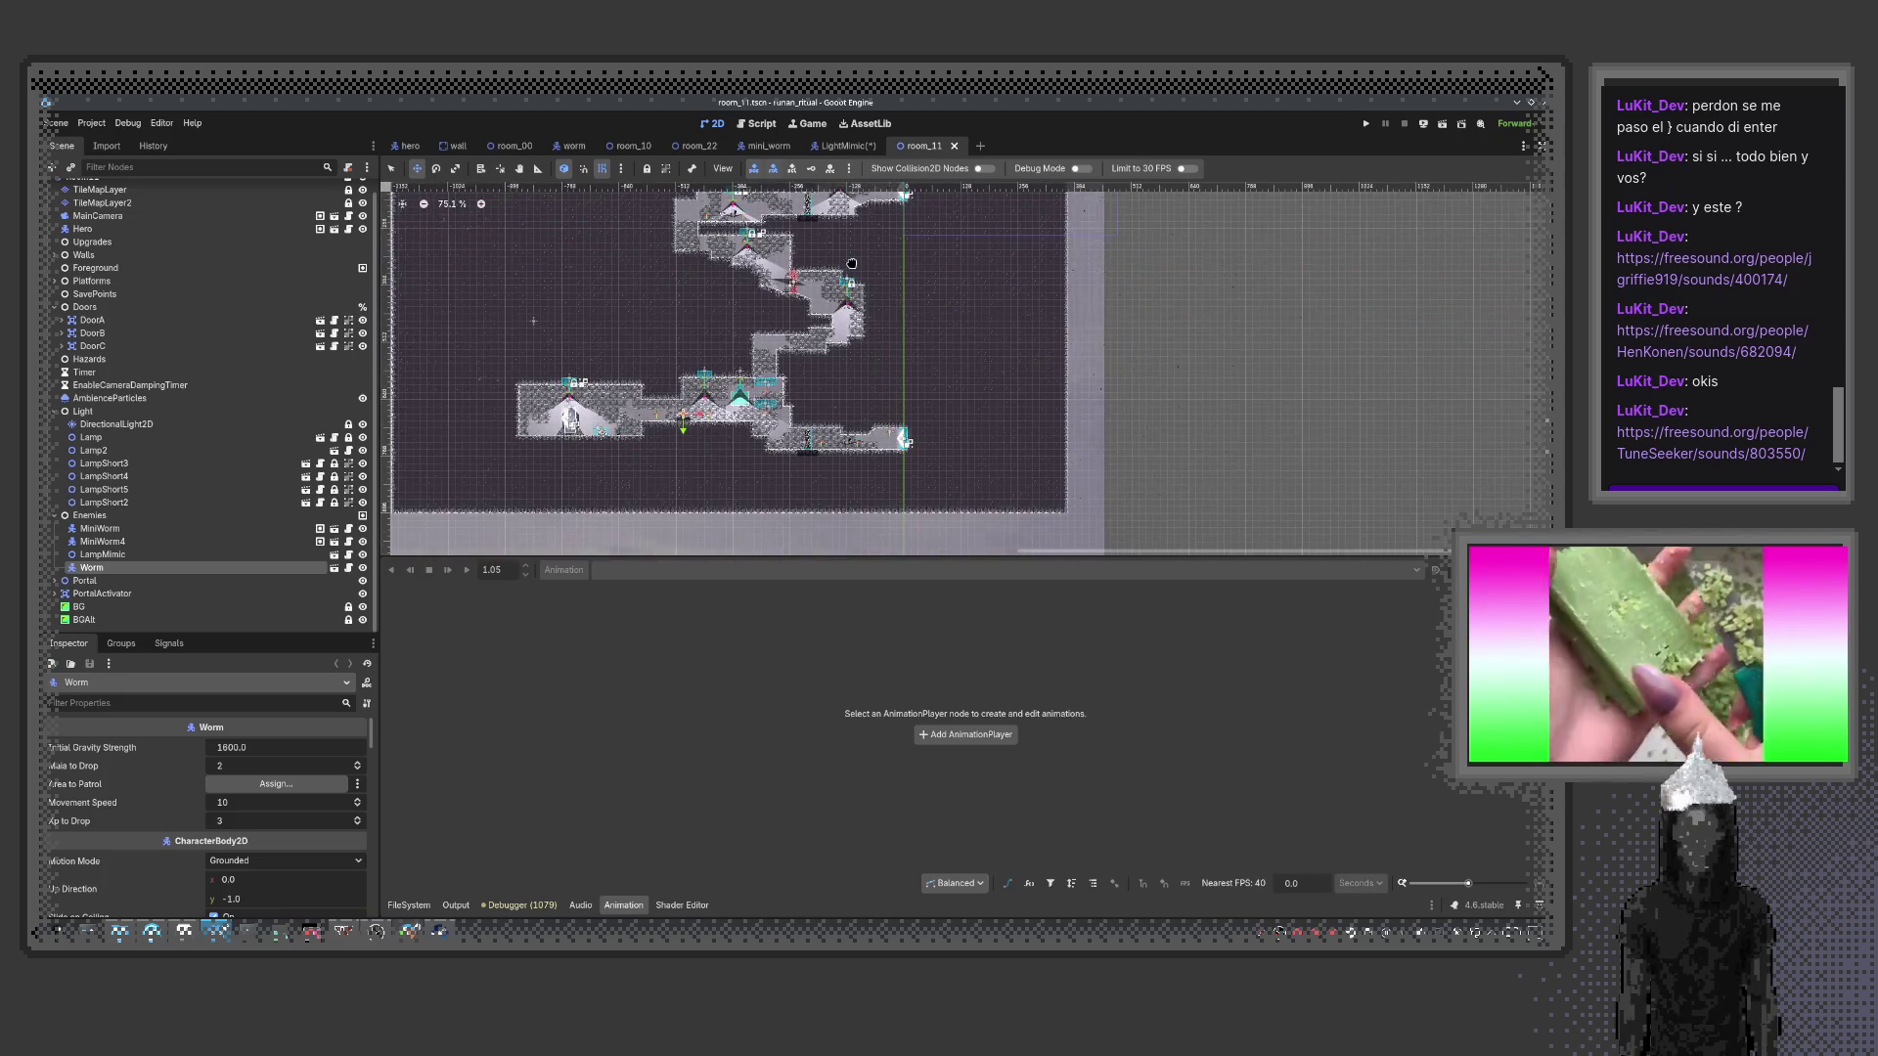
scroll(853, 264, up, 2)
Test-run the game from room_11, then stop it
key(F5)
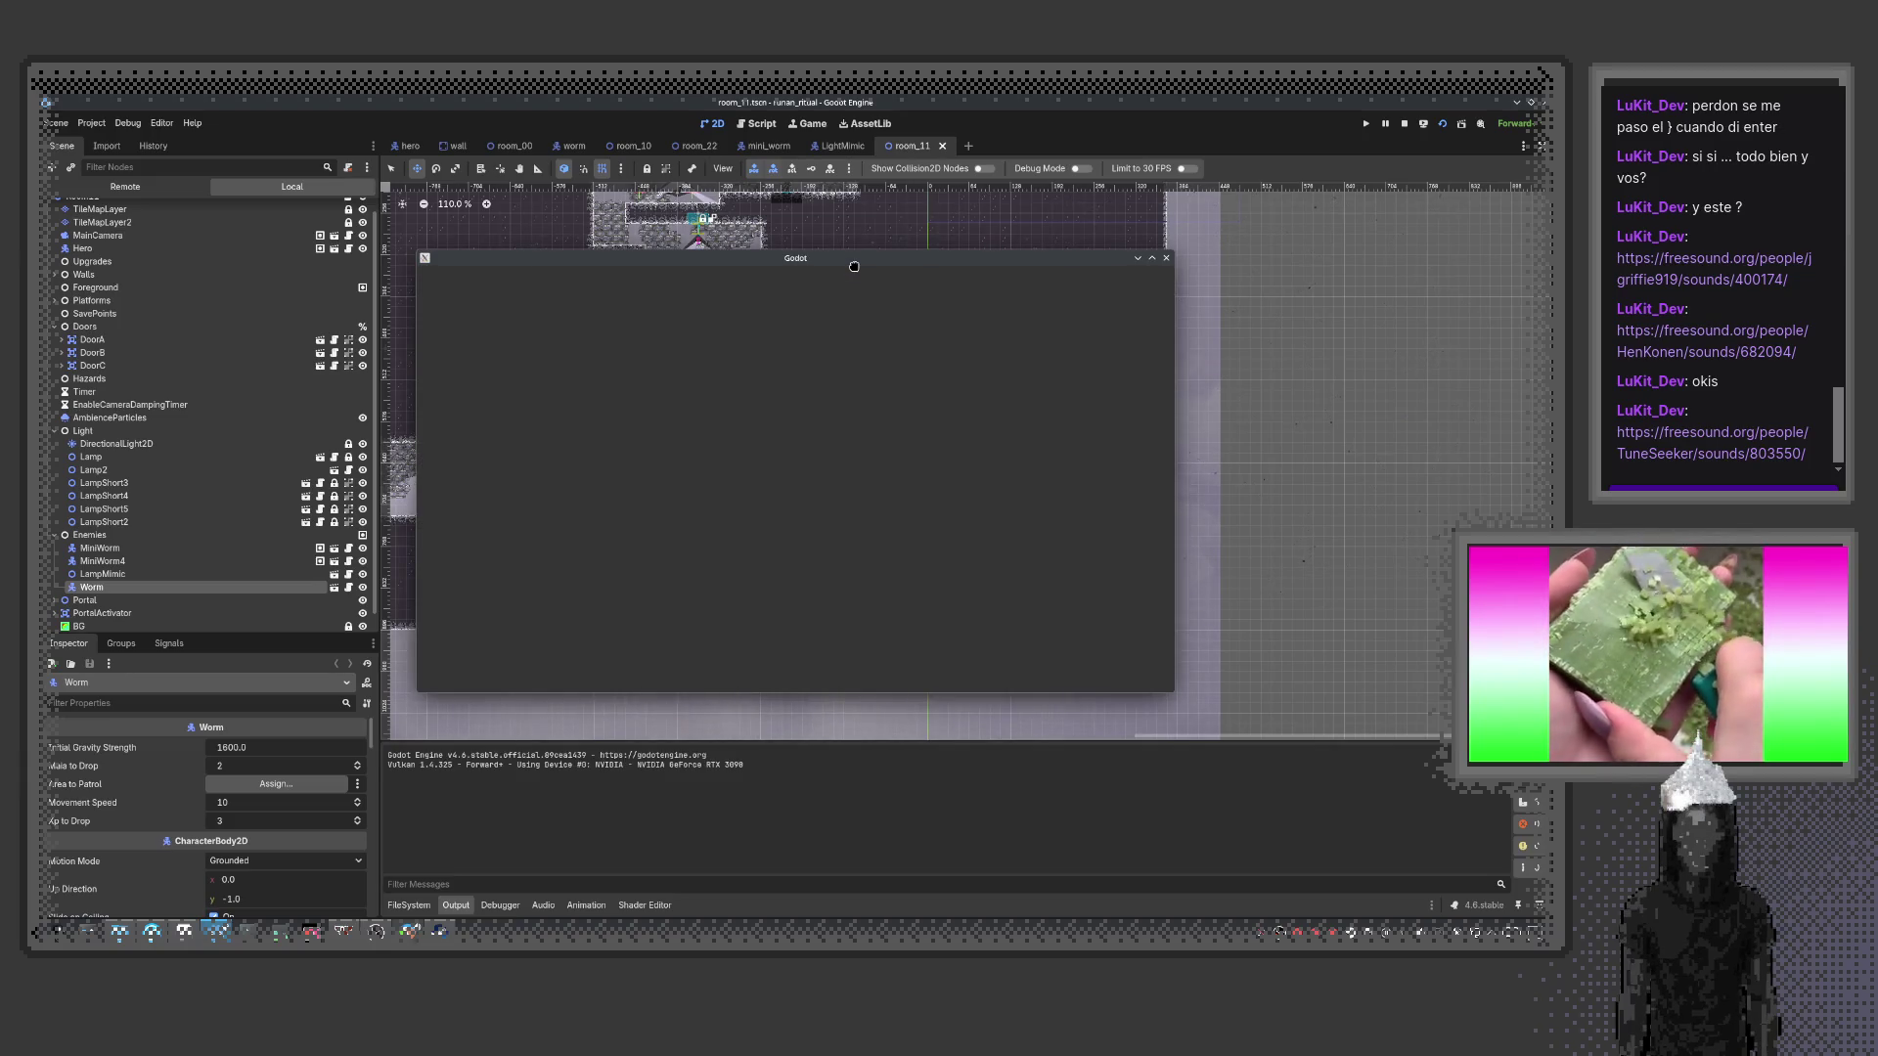
key(Escape)
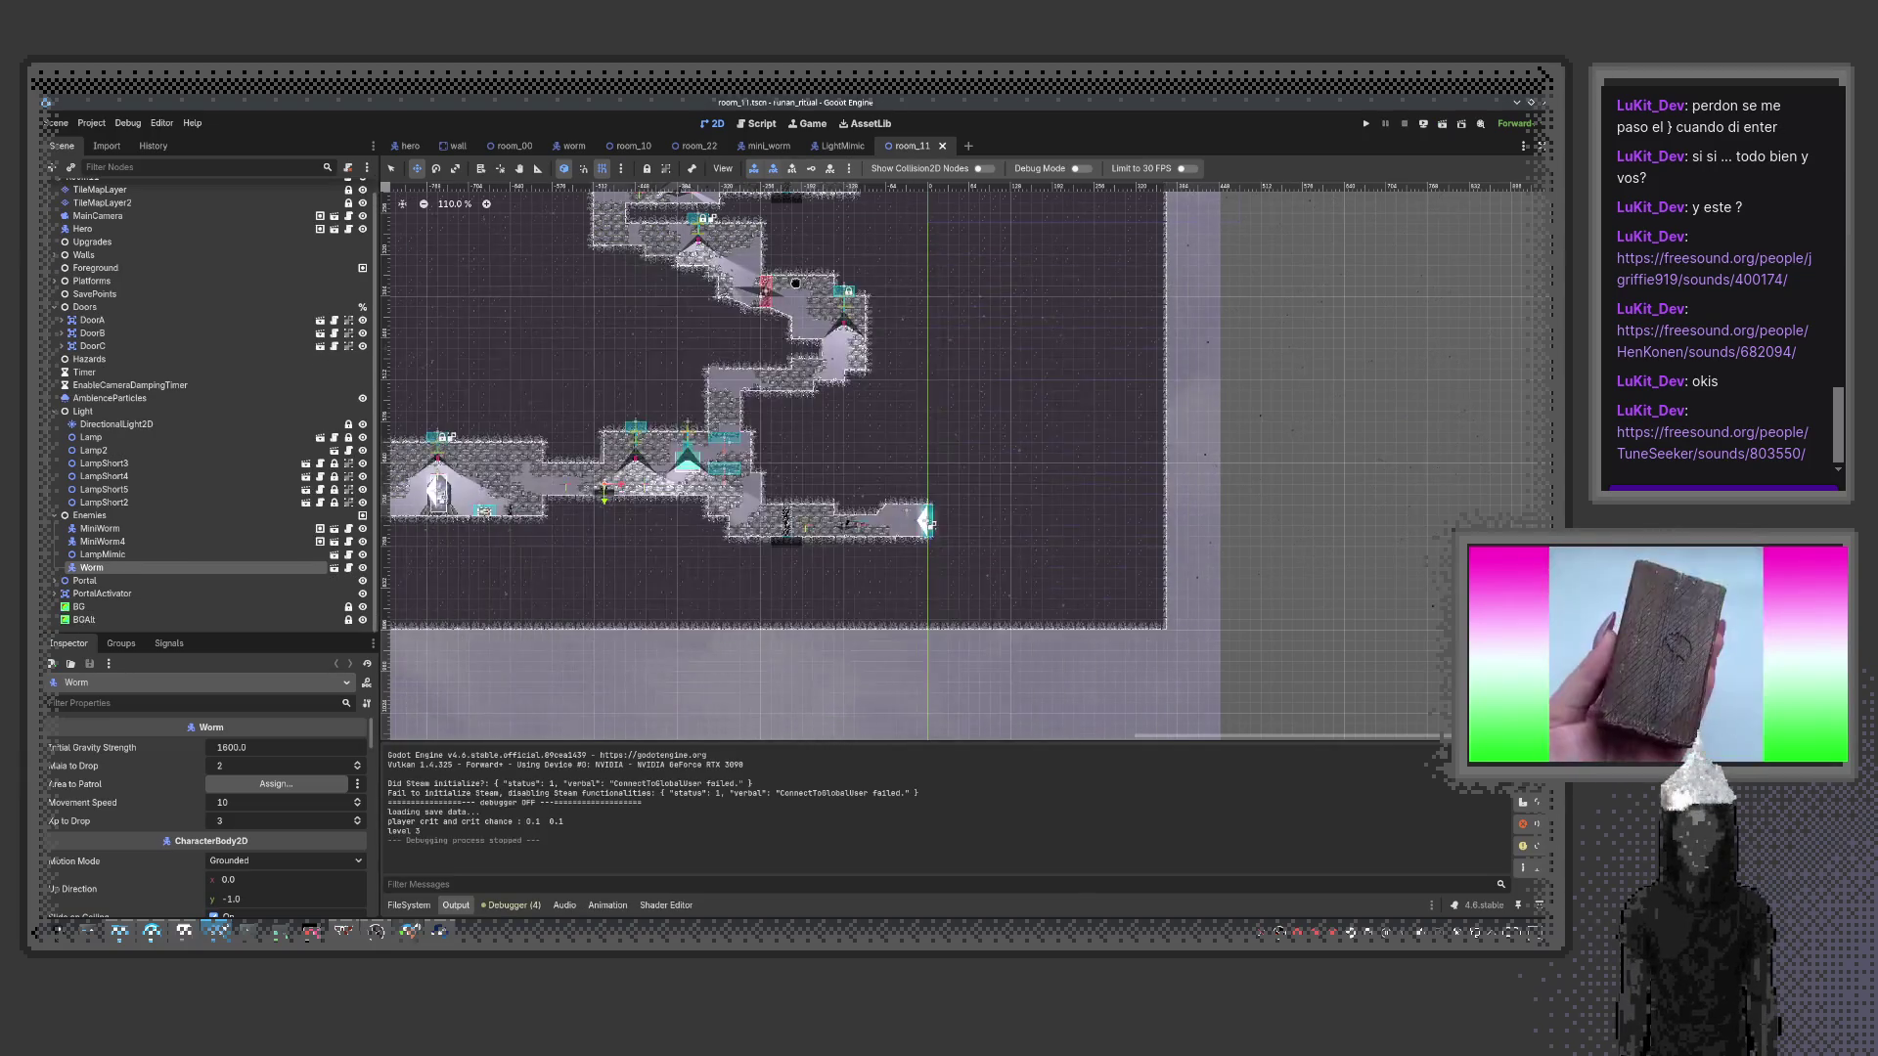
scroll(929, 526, down, 3)
scroll(907, 384, up, 3)
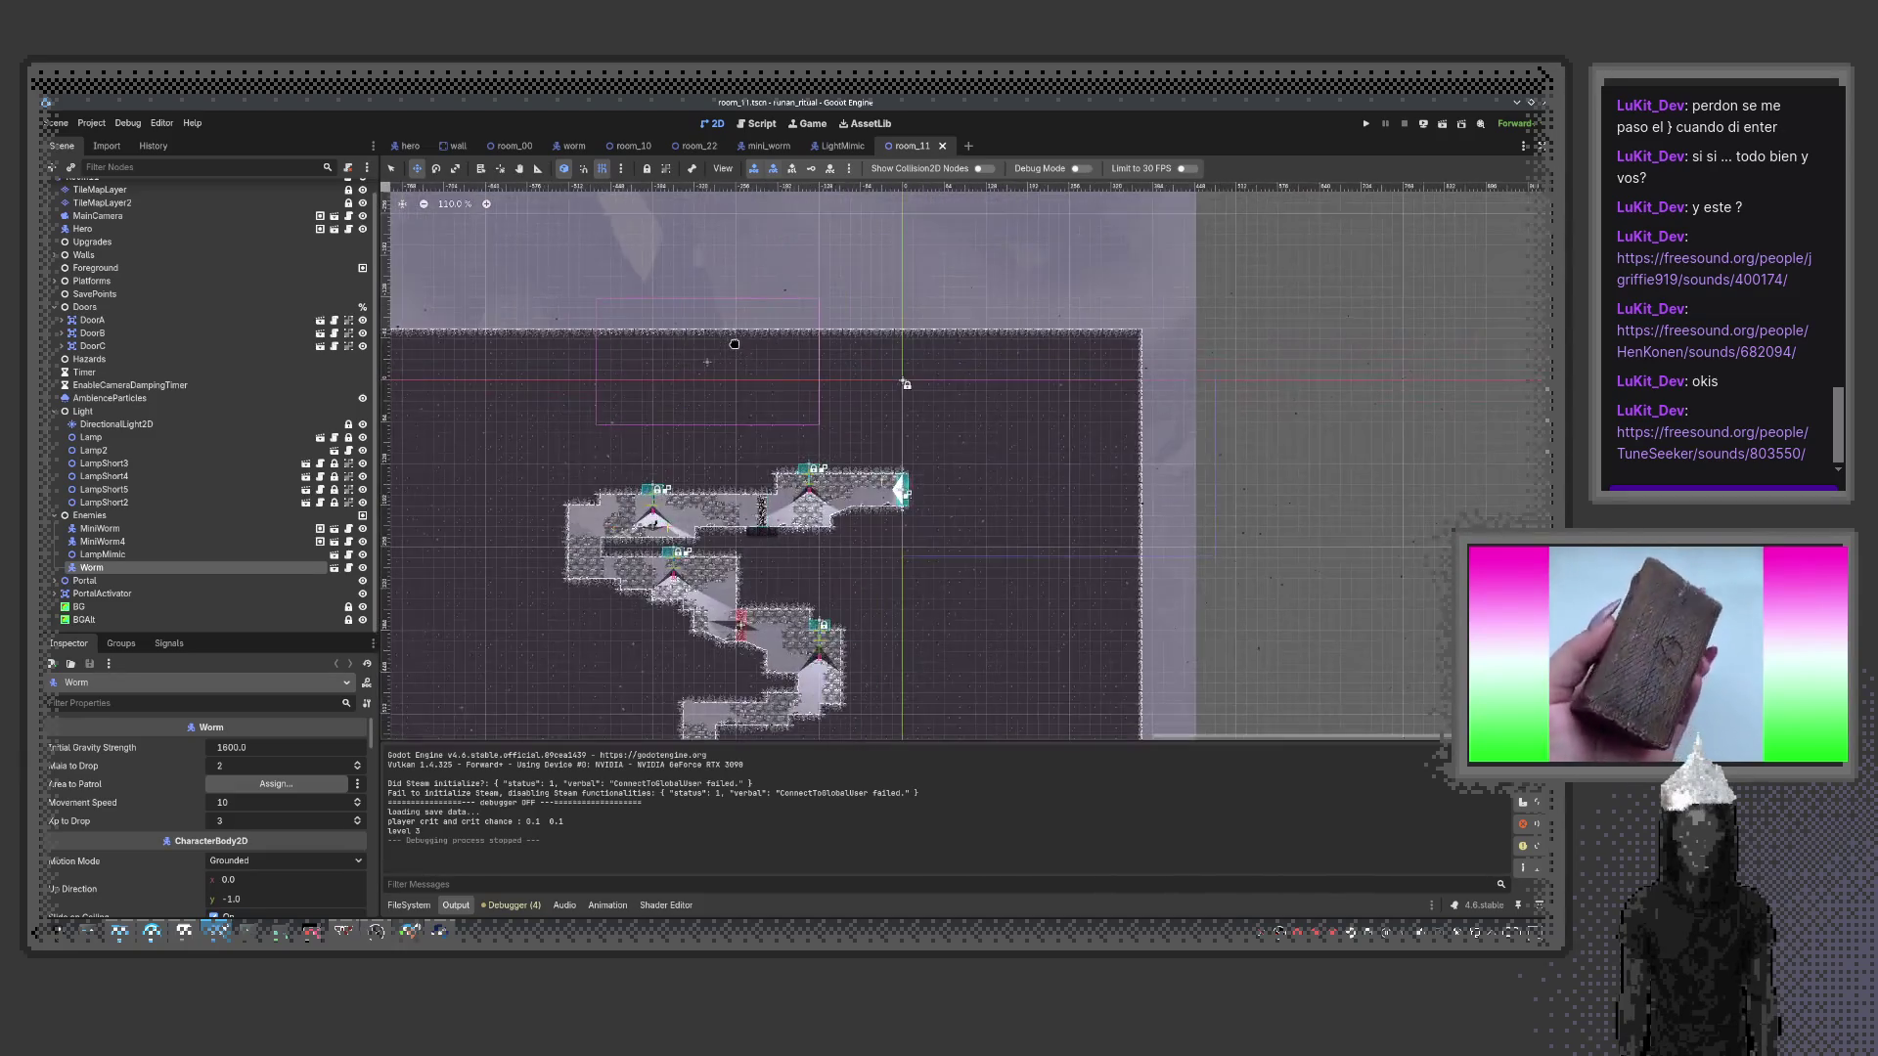
scroll(735, 345, down, 4)
scroll(1052, 431, up, 2)
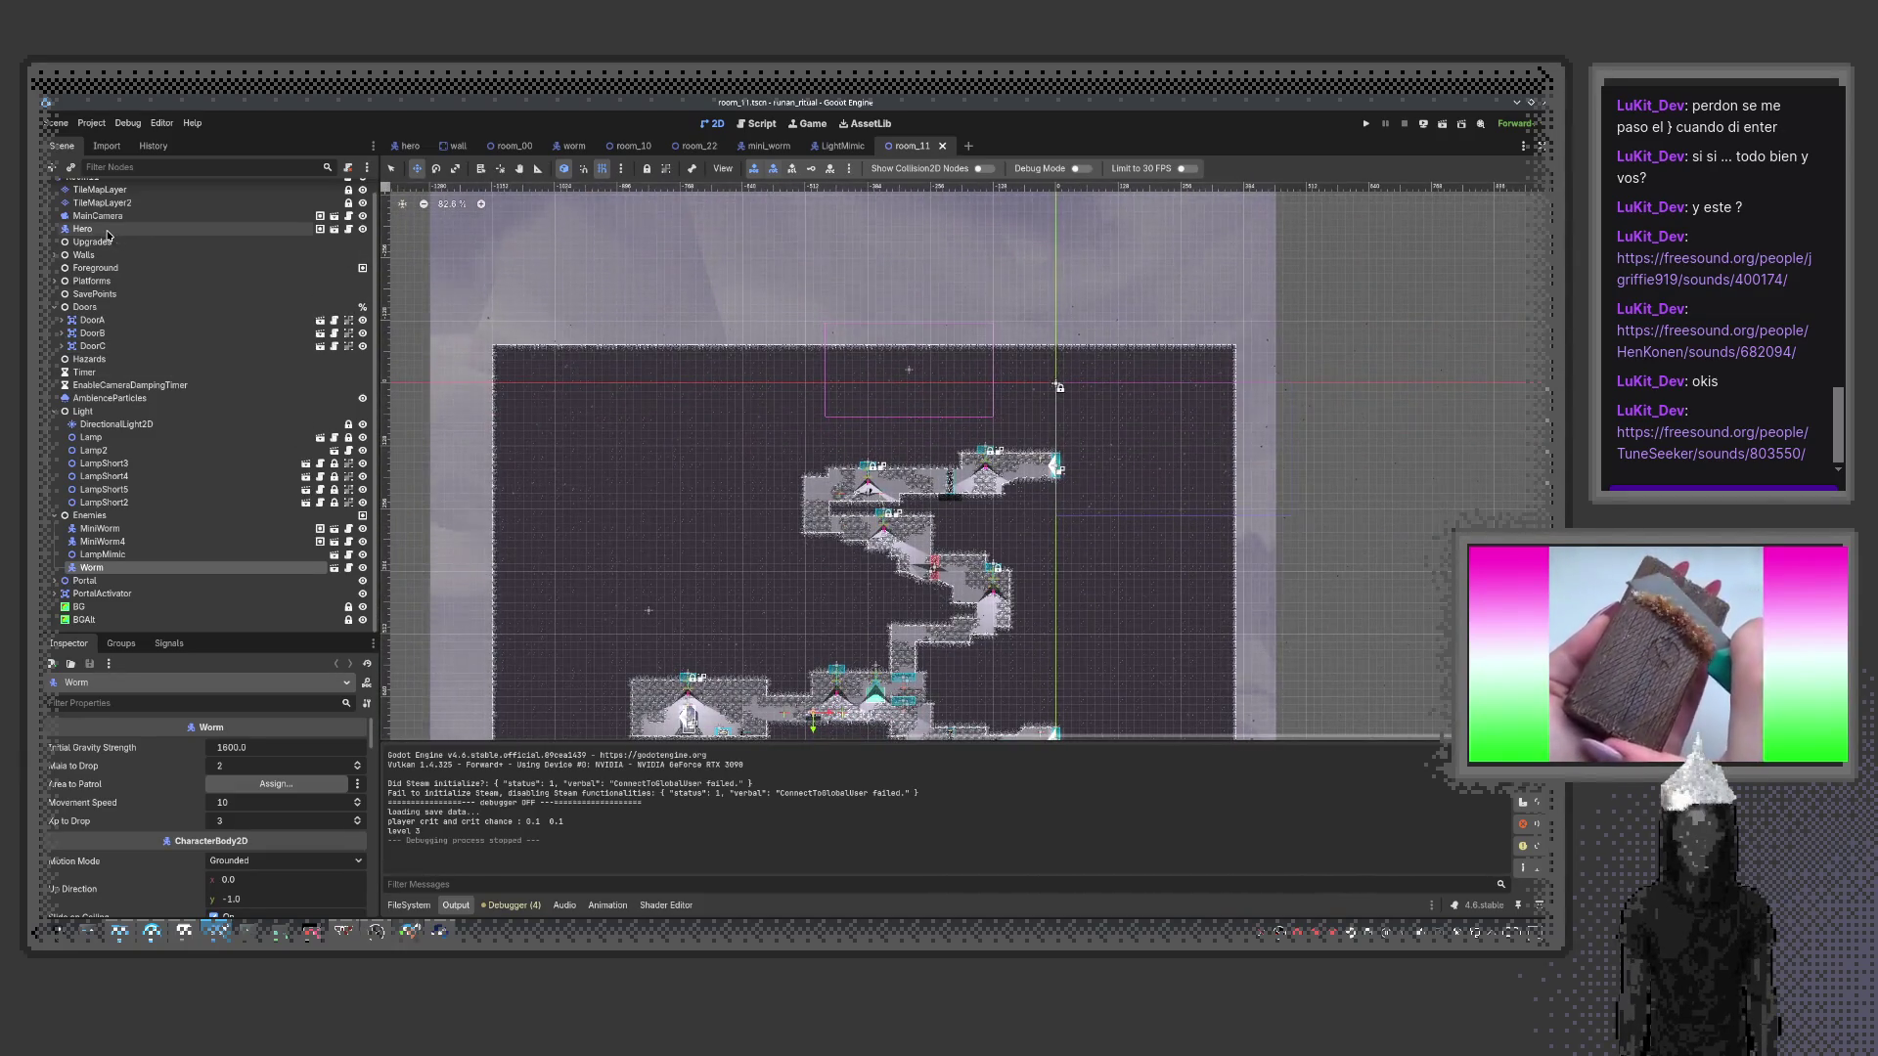
Focus the view on the Hero node, then select the Room11 root node
double_click(106, 230)
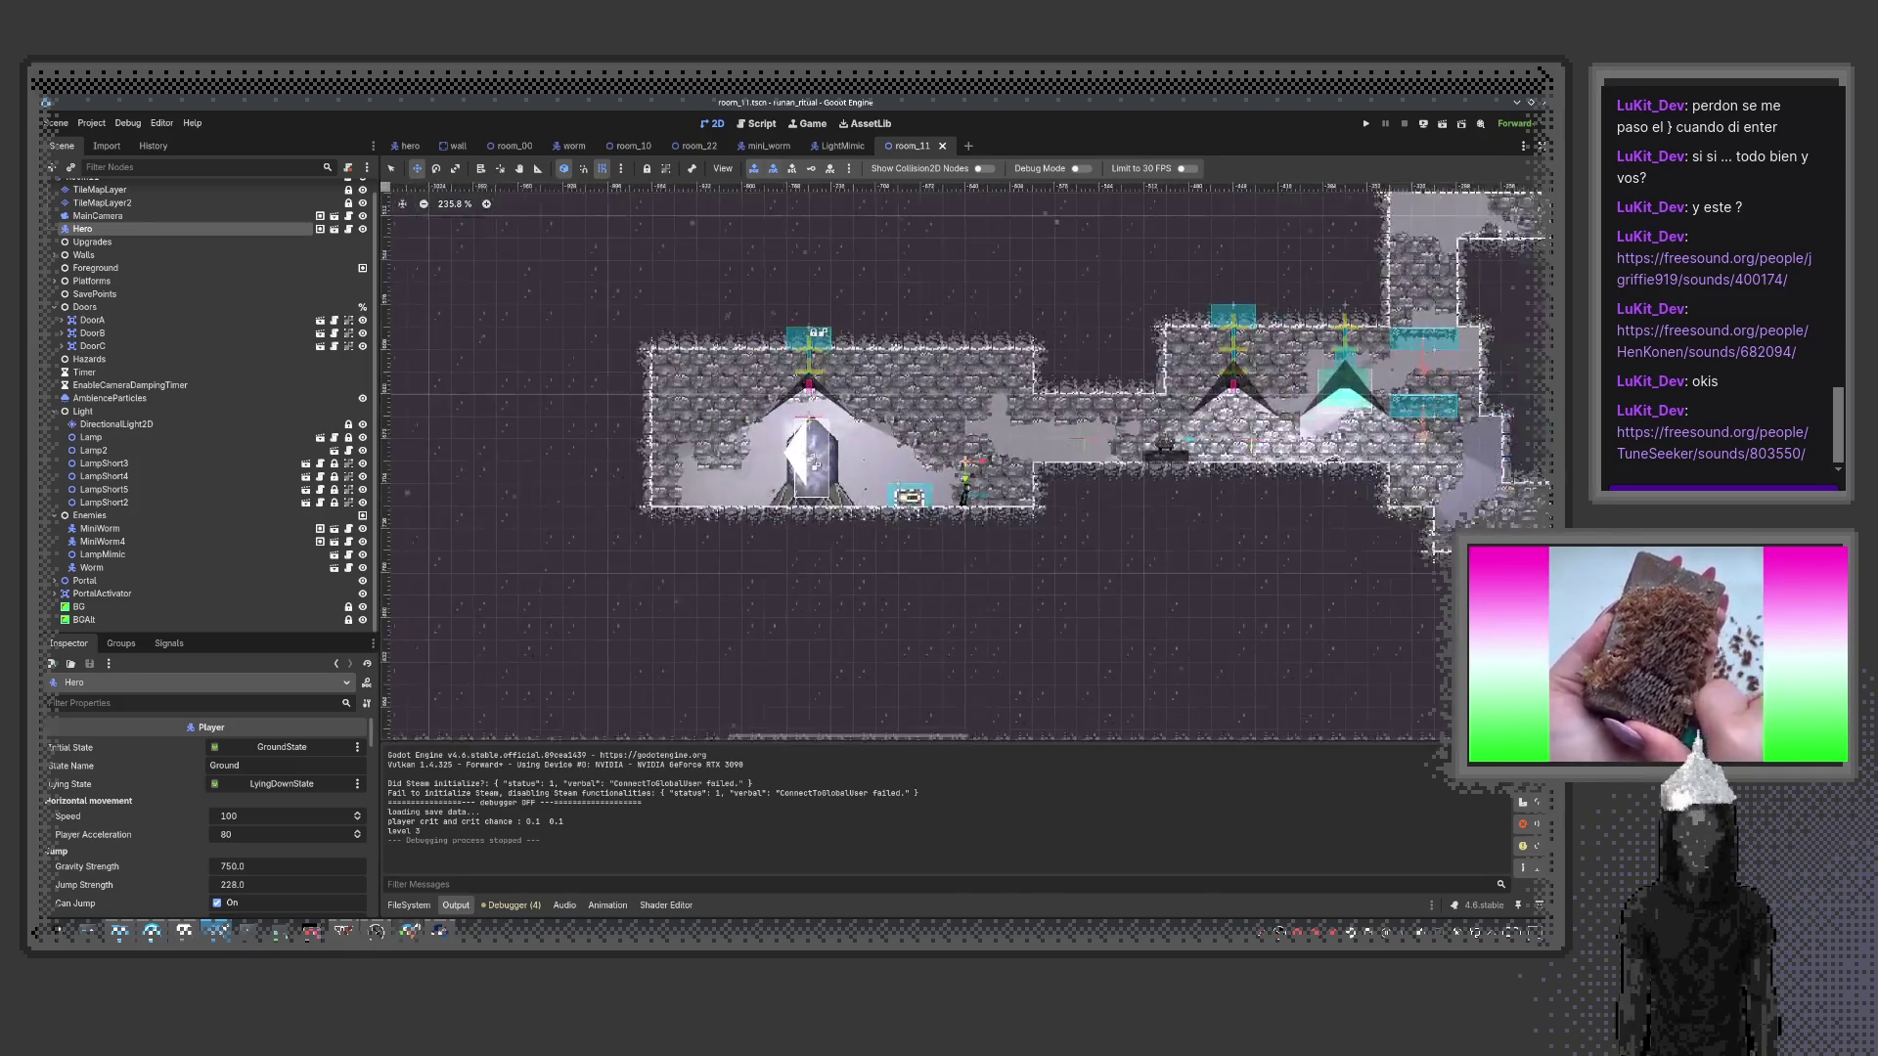
scroll(988, 513, right, 3)
scroll(988, 513, up, 2)
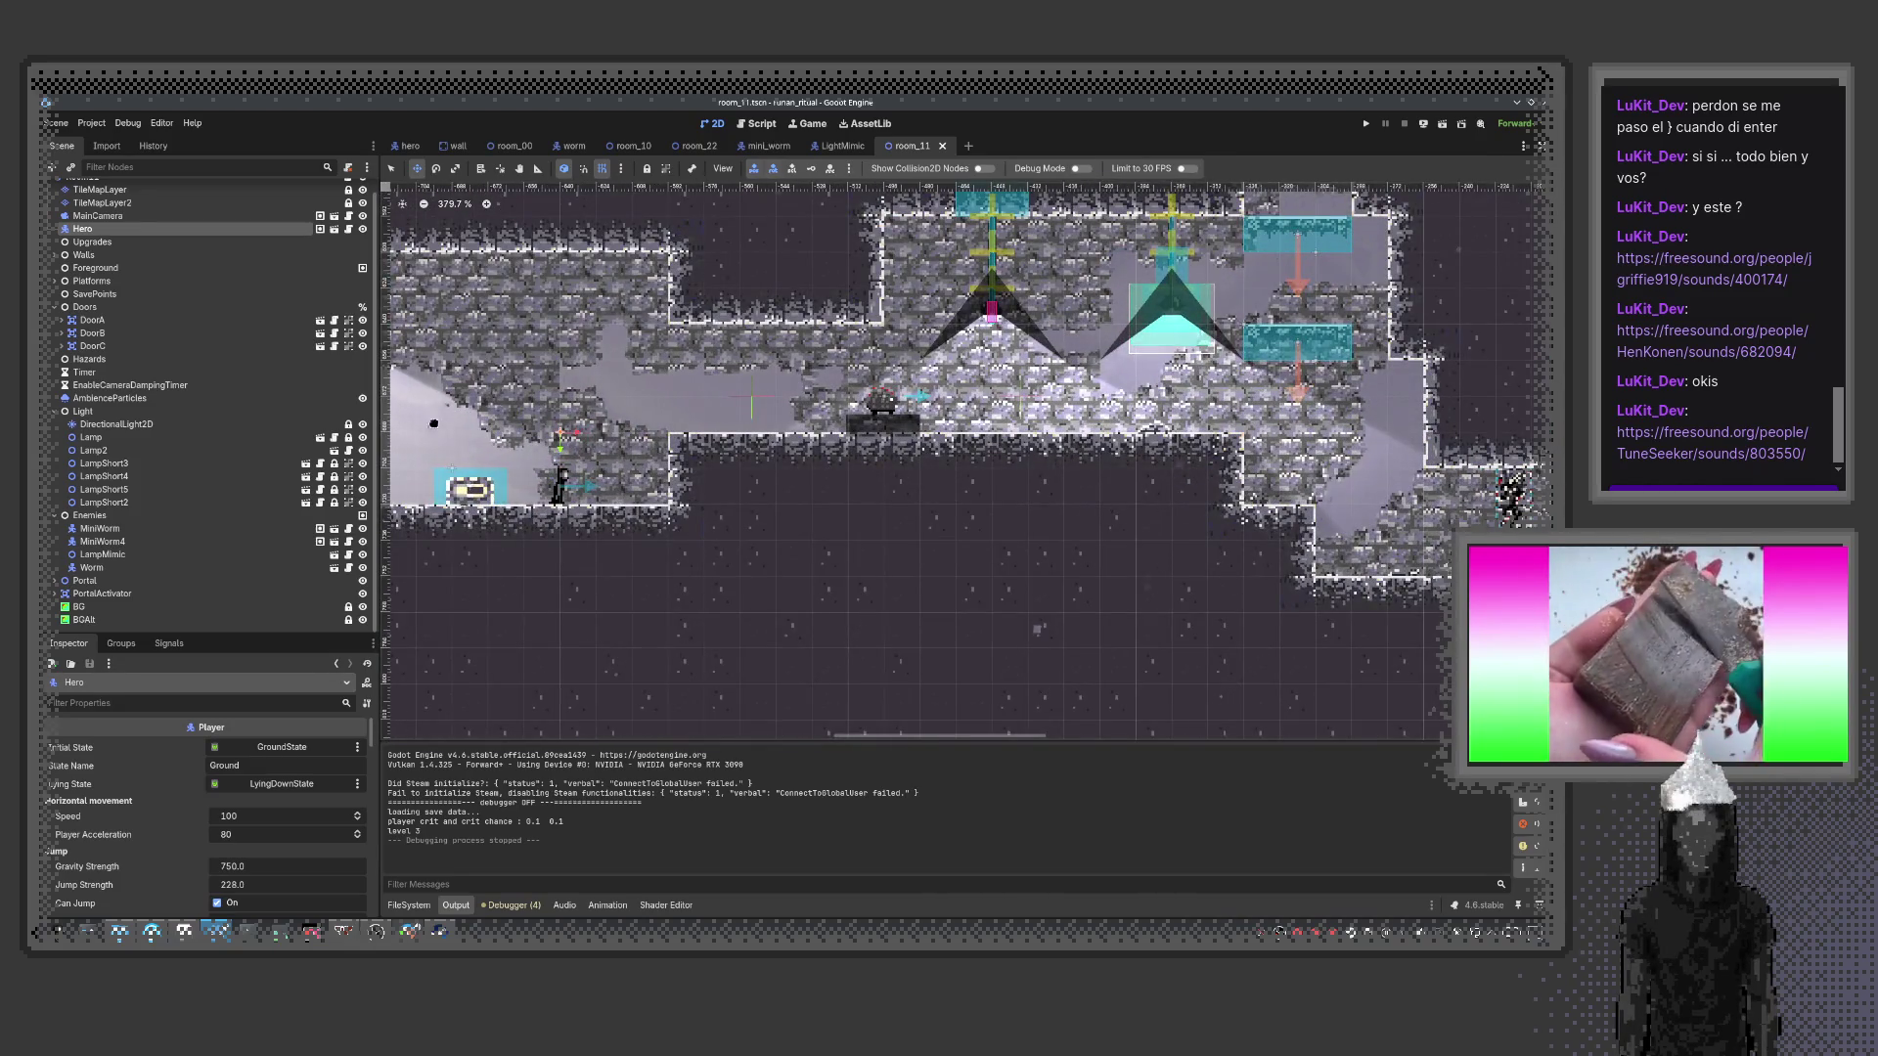
scroll(147, 234, up, 2)
click(82, 191)
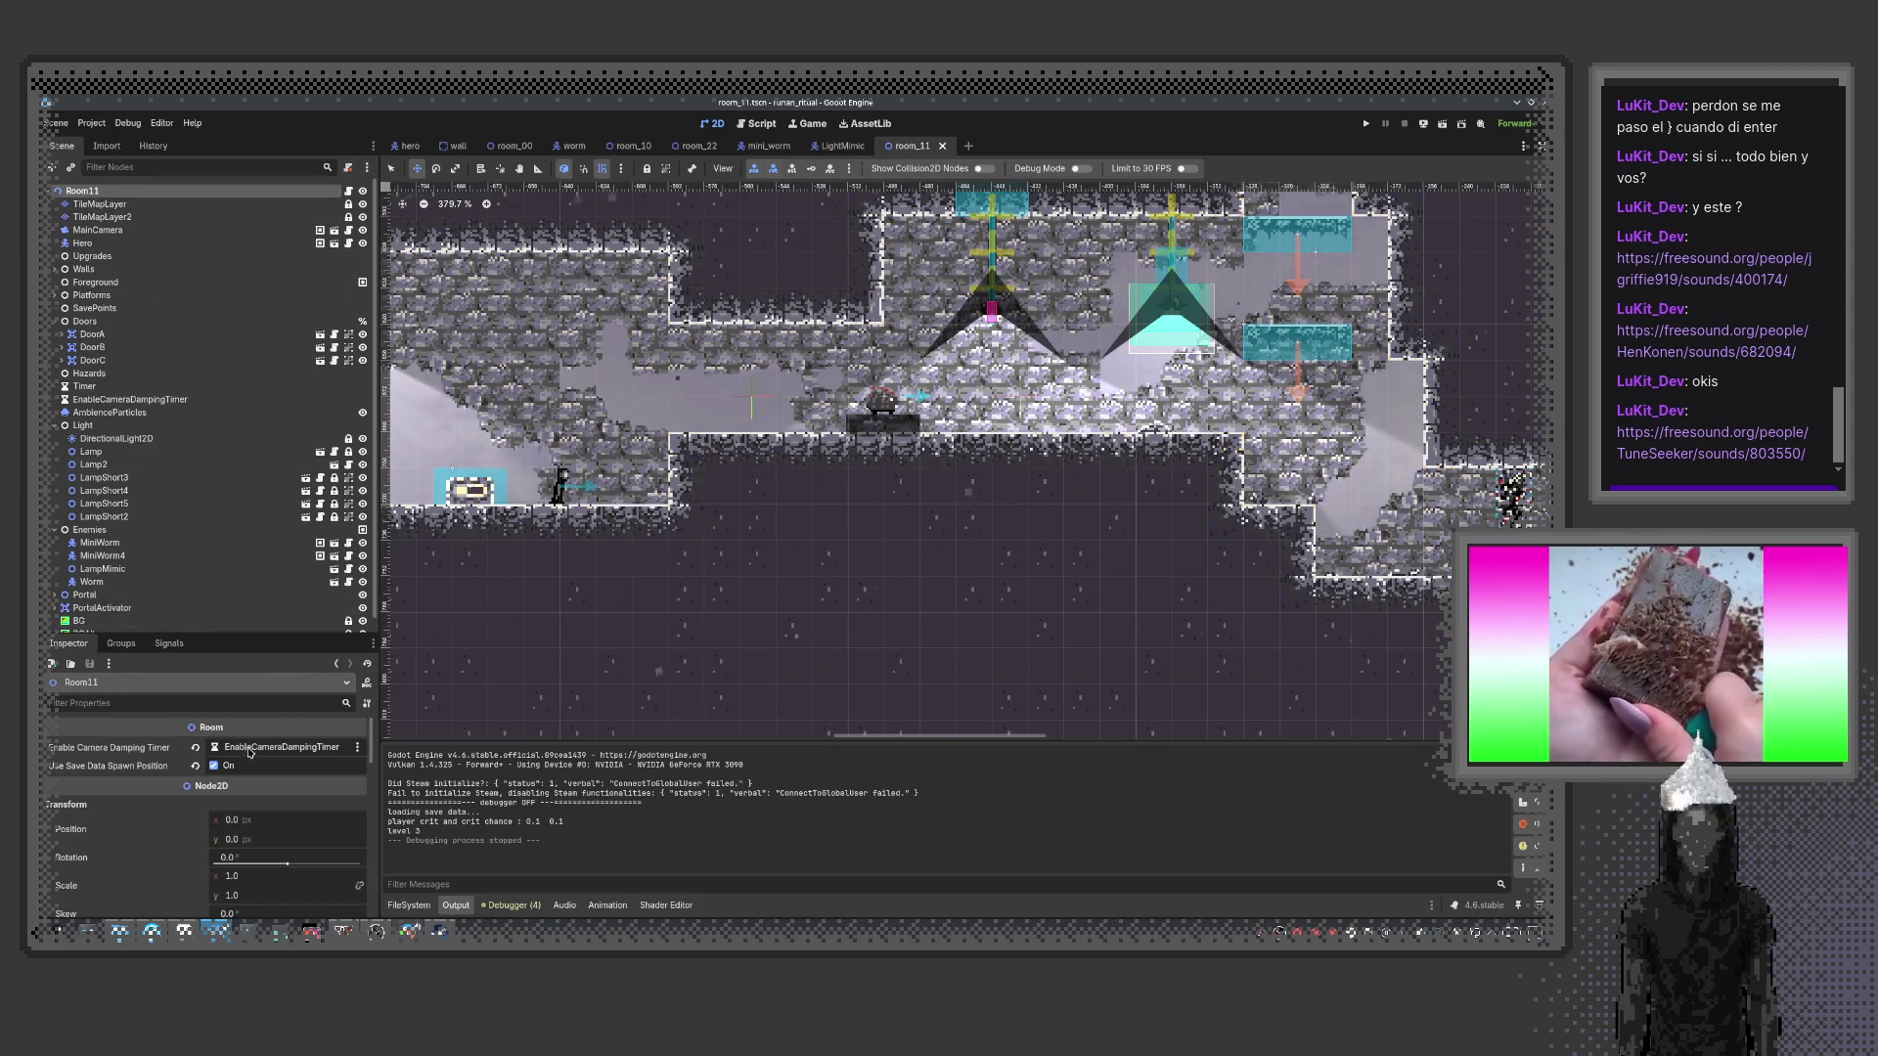
Uncheck Use Save Data Spawn Position on Room11, then play-test the scene moving right and stop
click(215, 766)
key(F6)
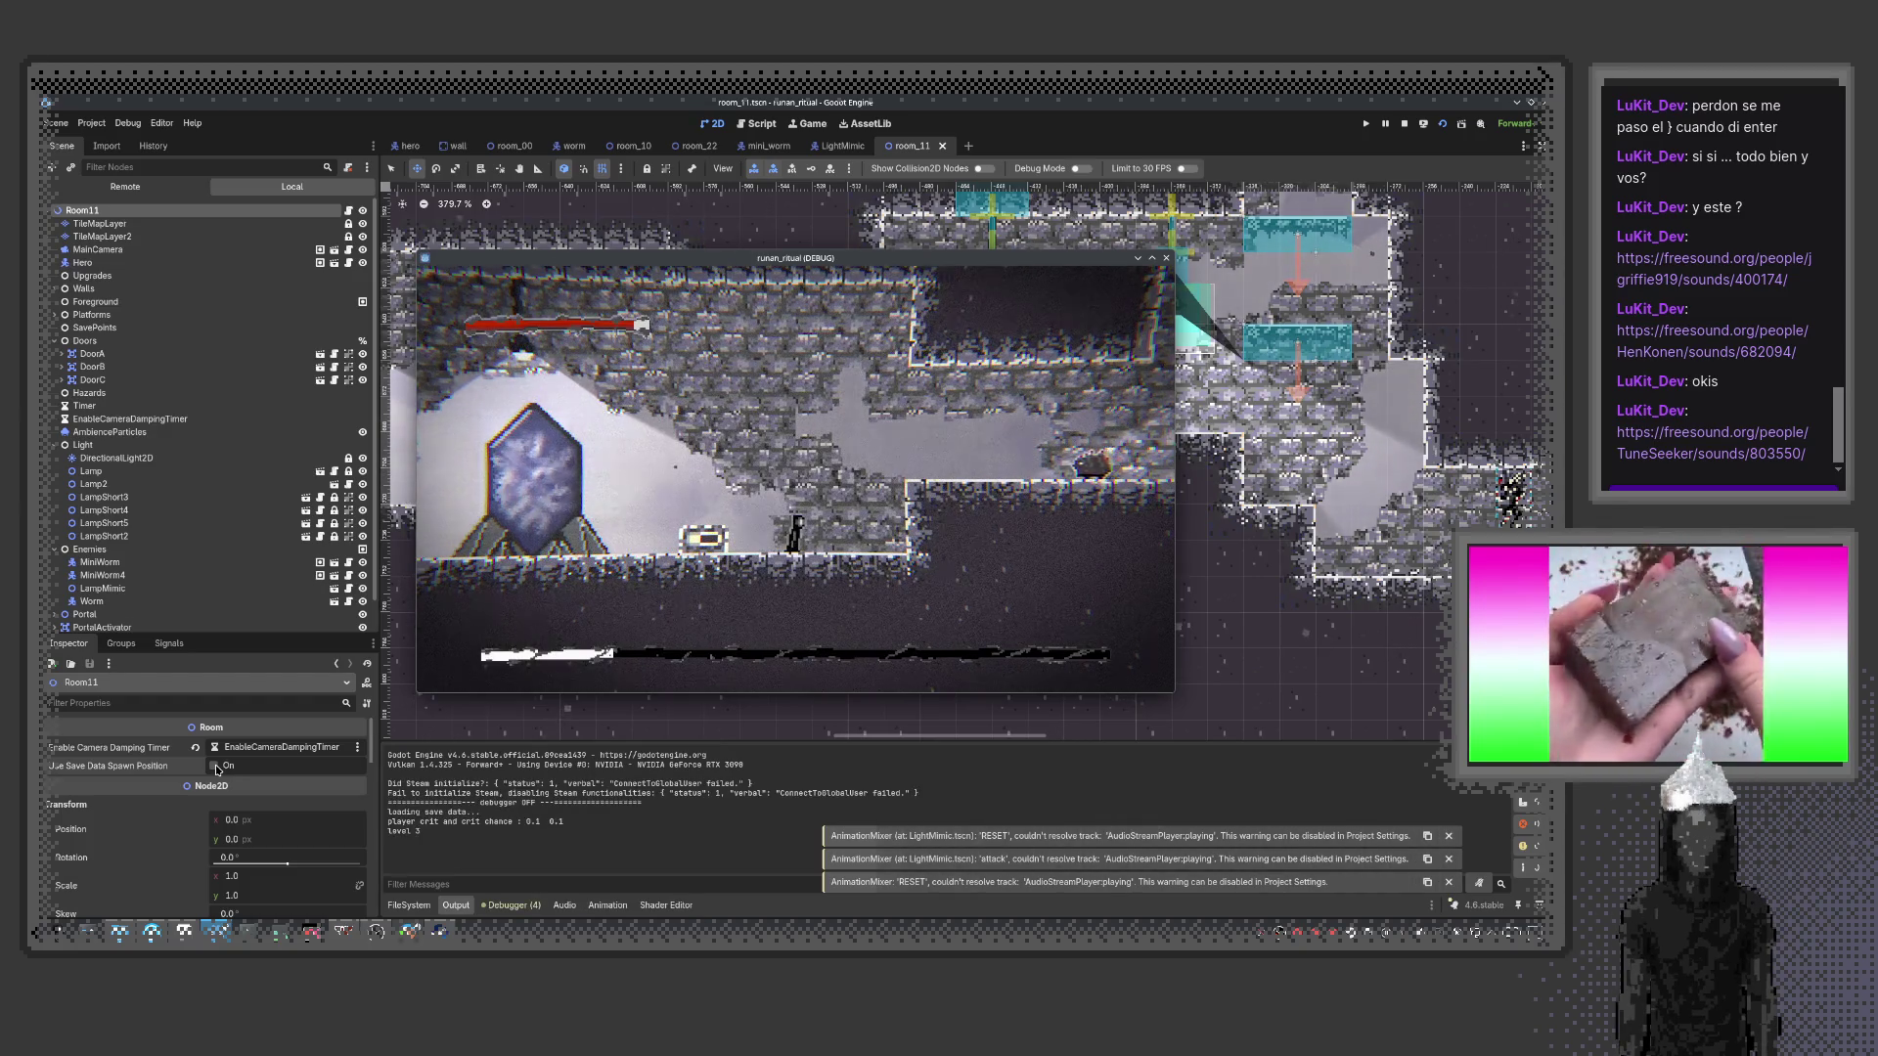
key(Right)
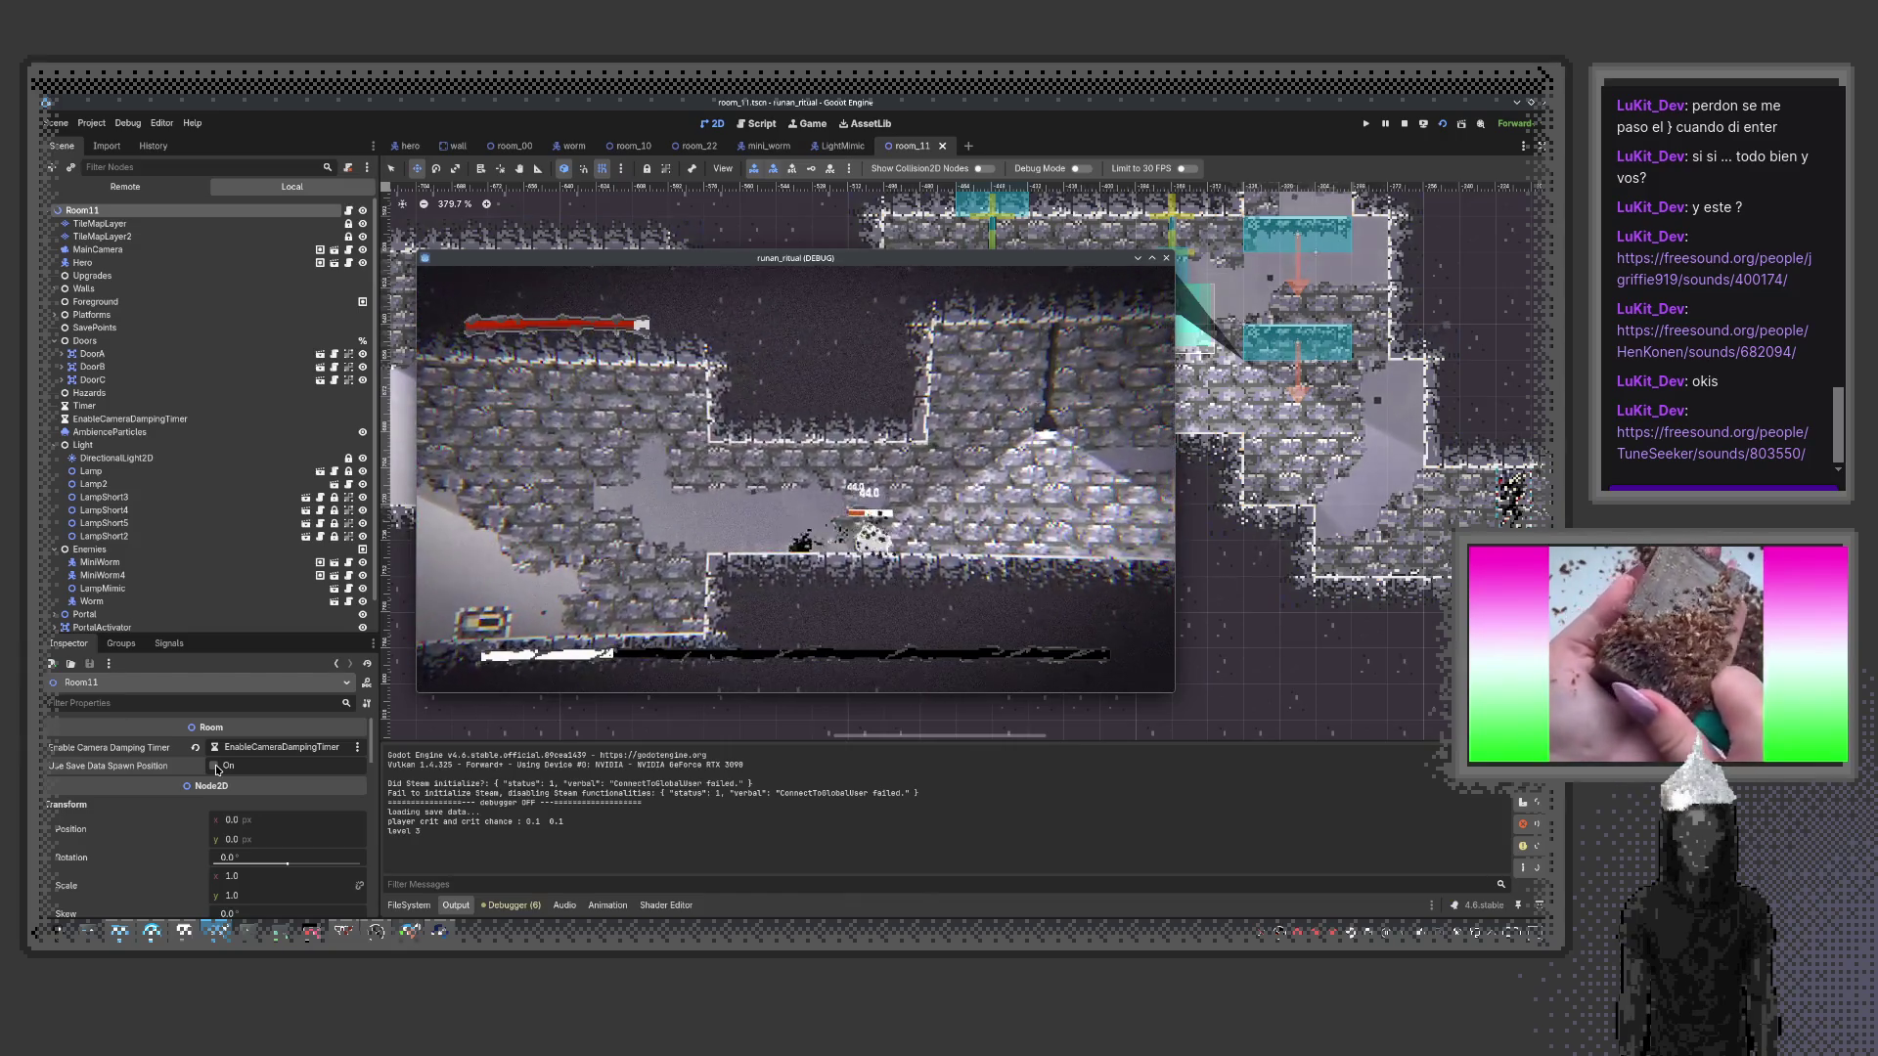
key(Right)
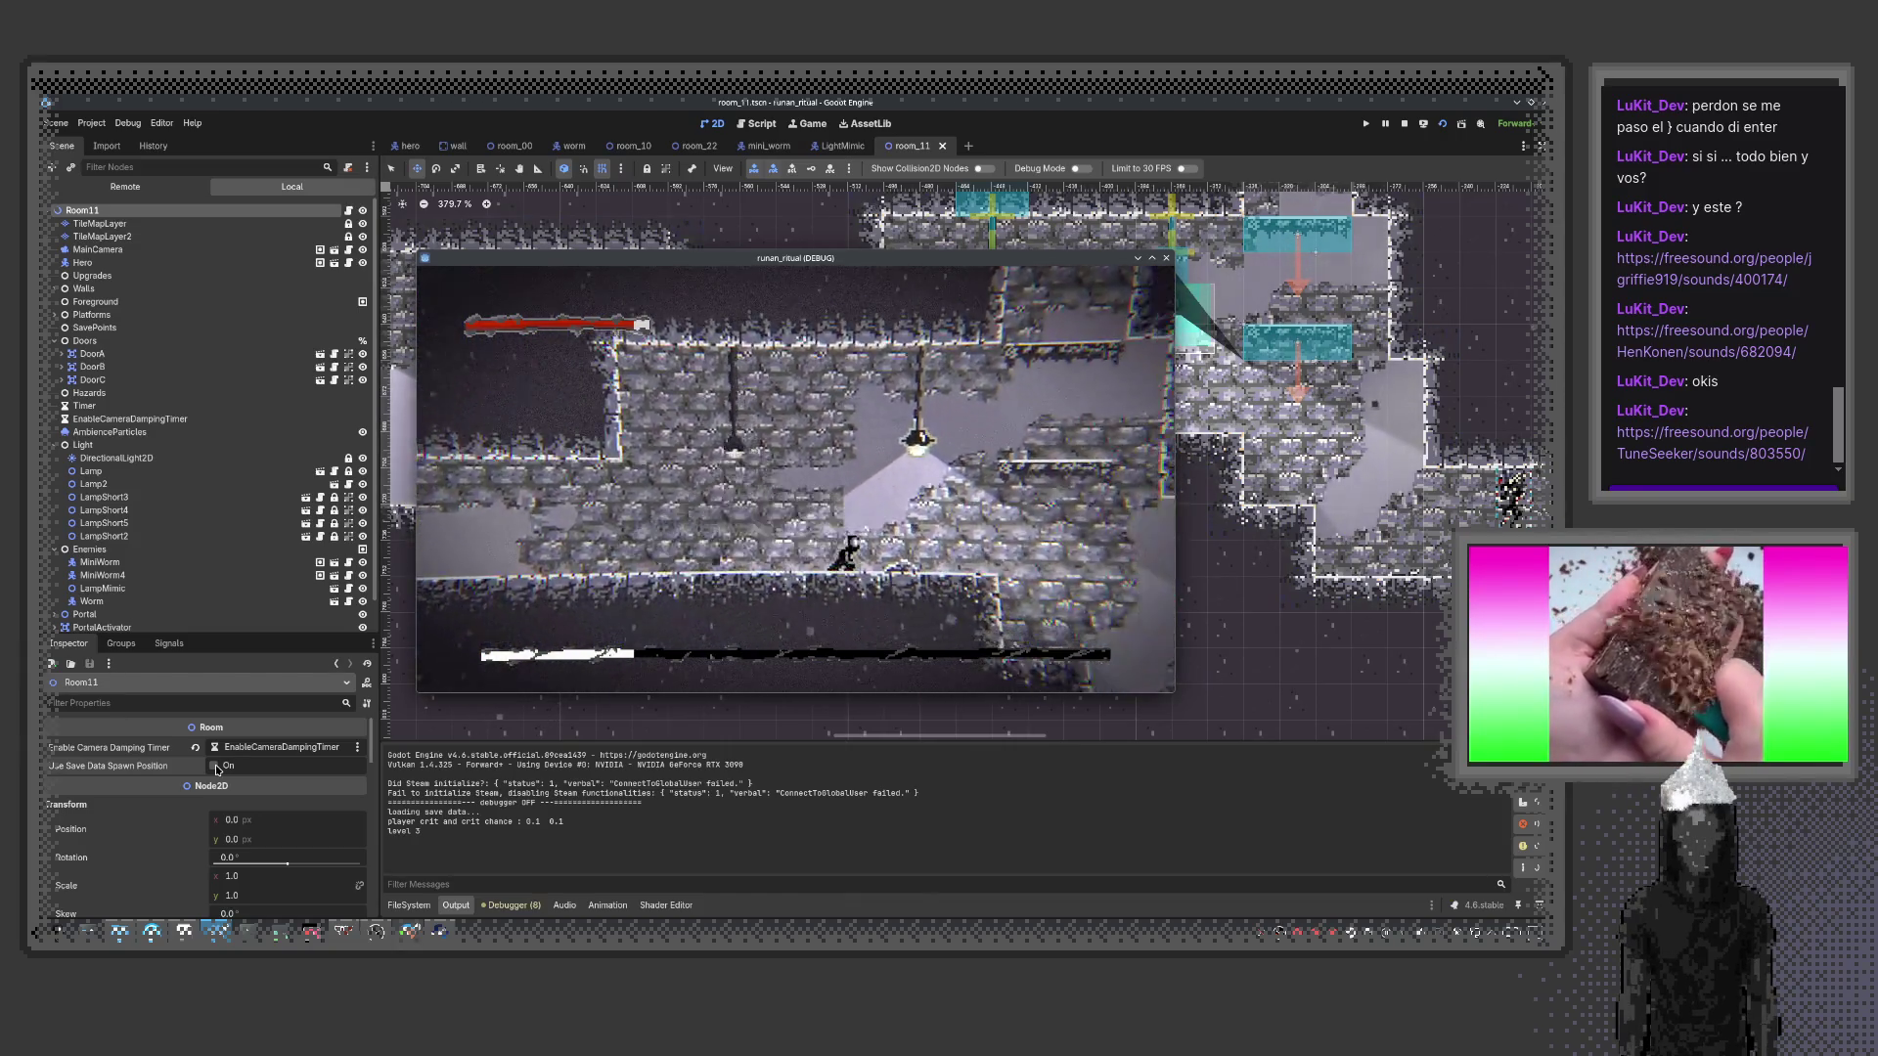
key(Right)
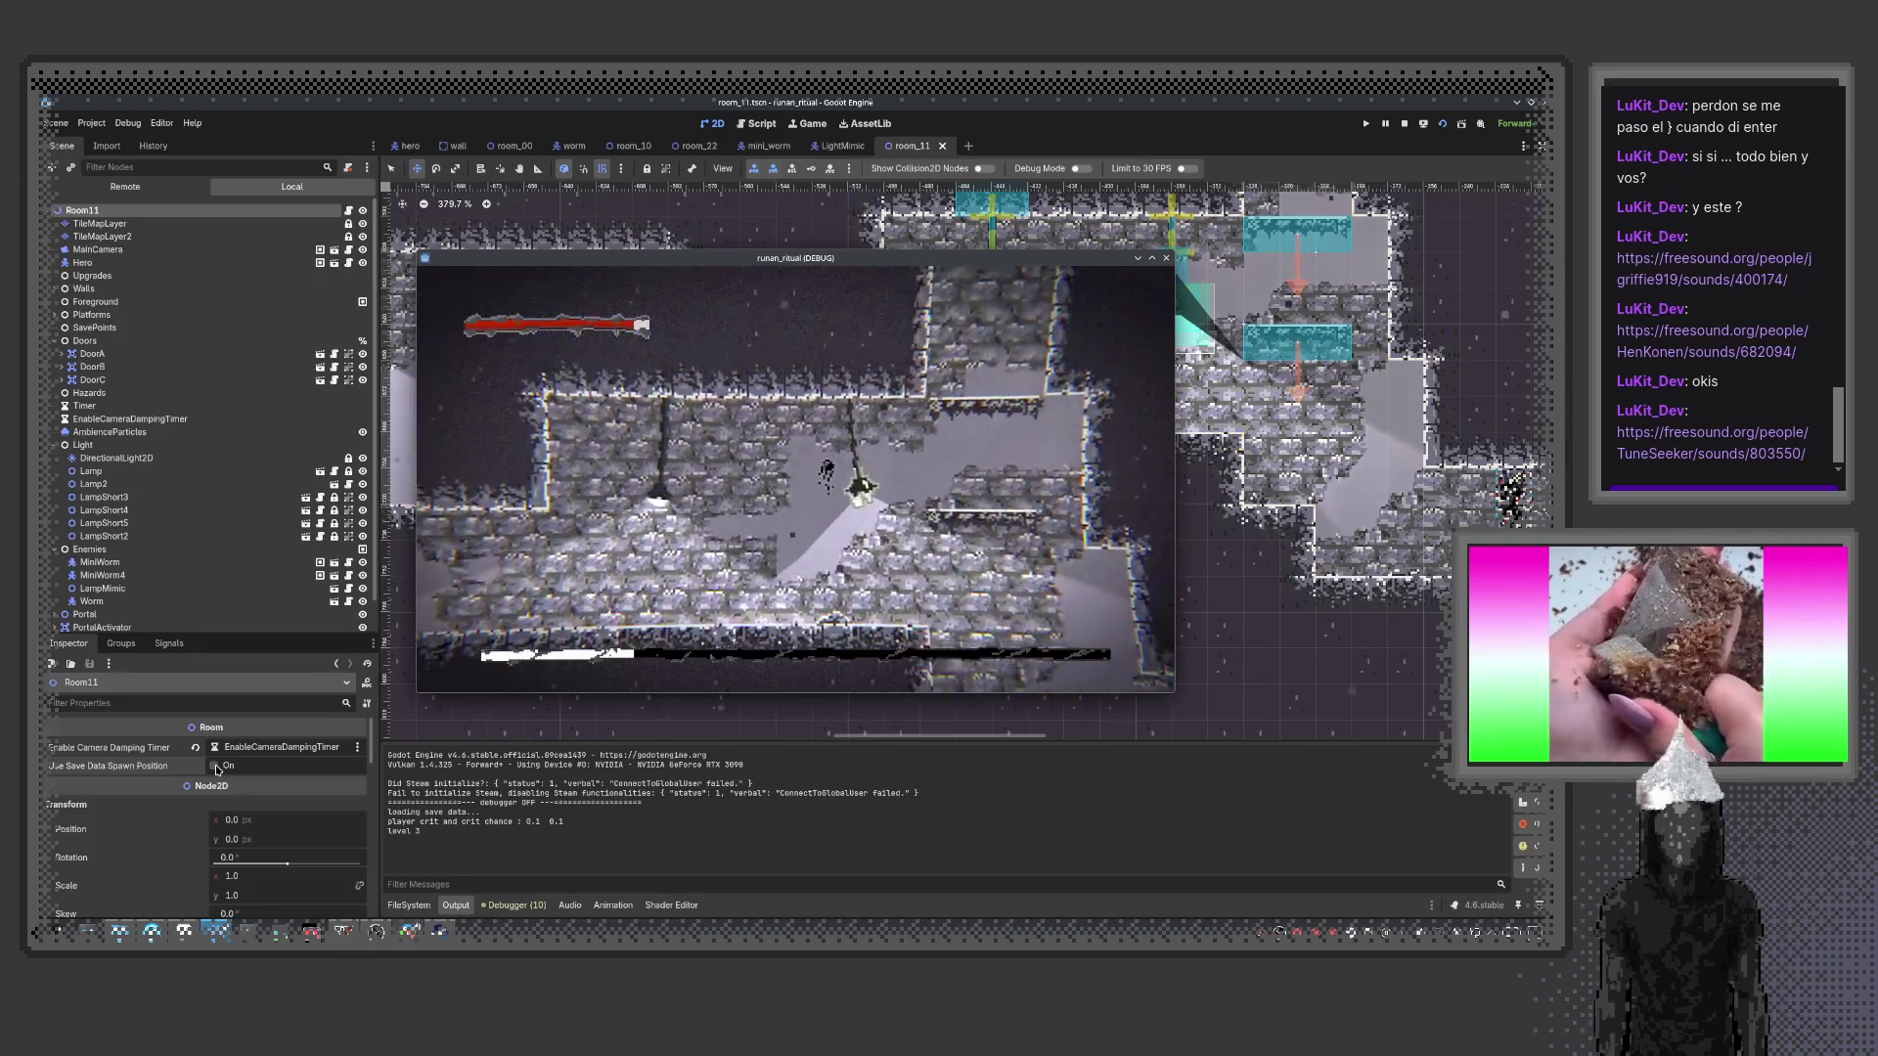
key(Right)
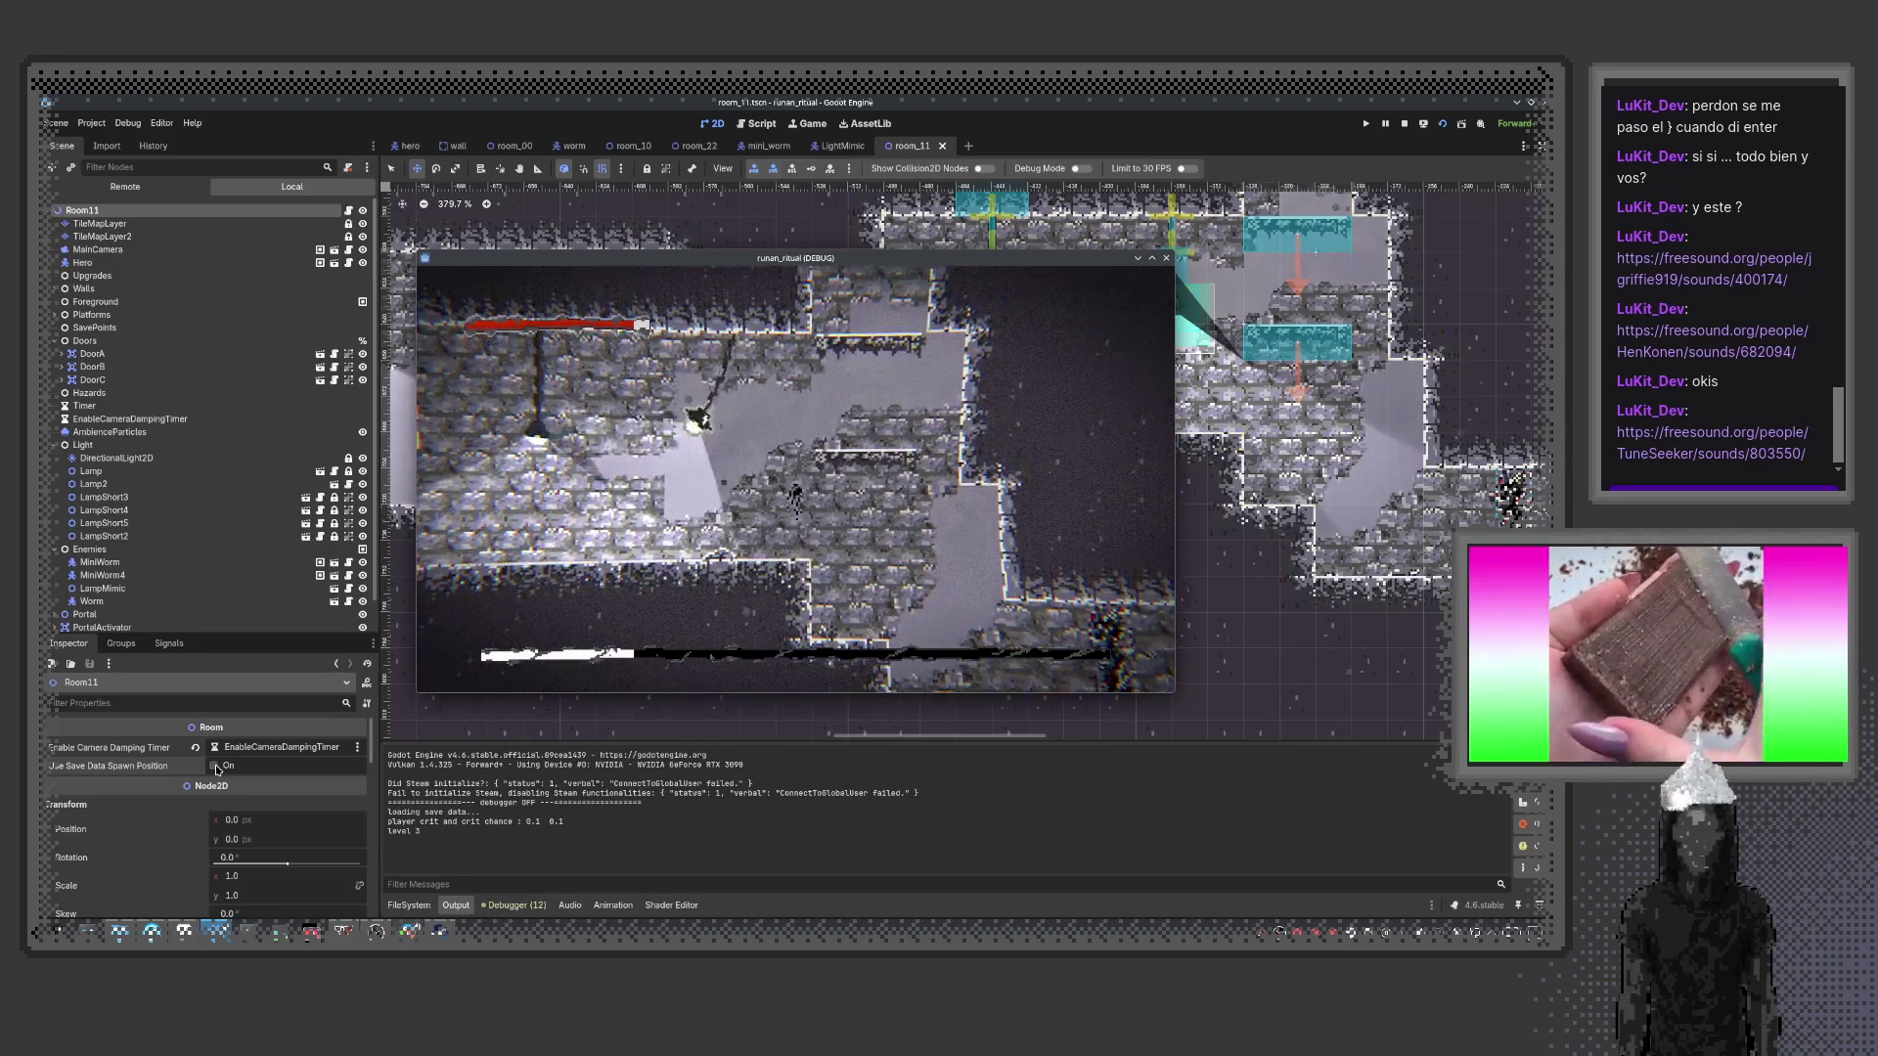
key(Left)
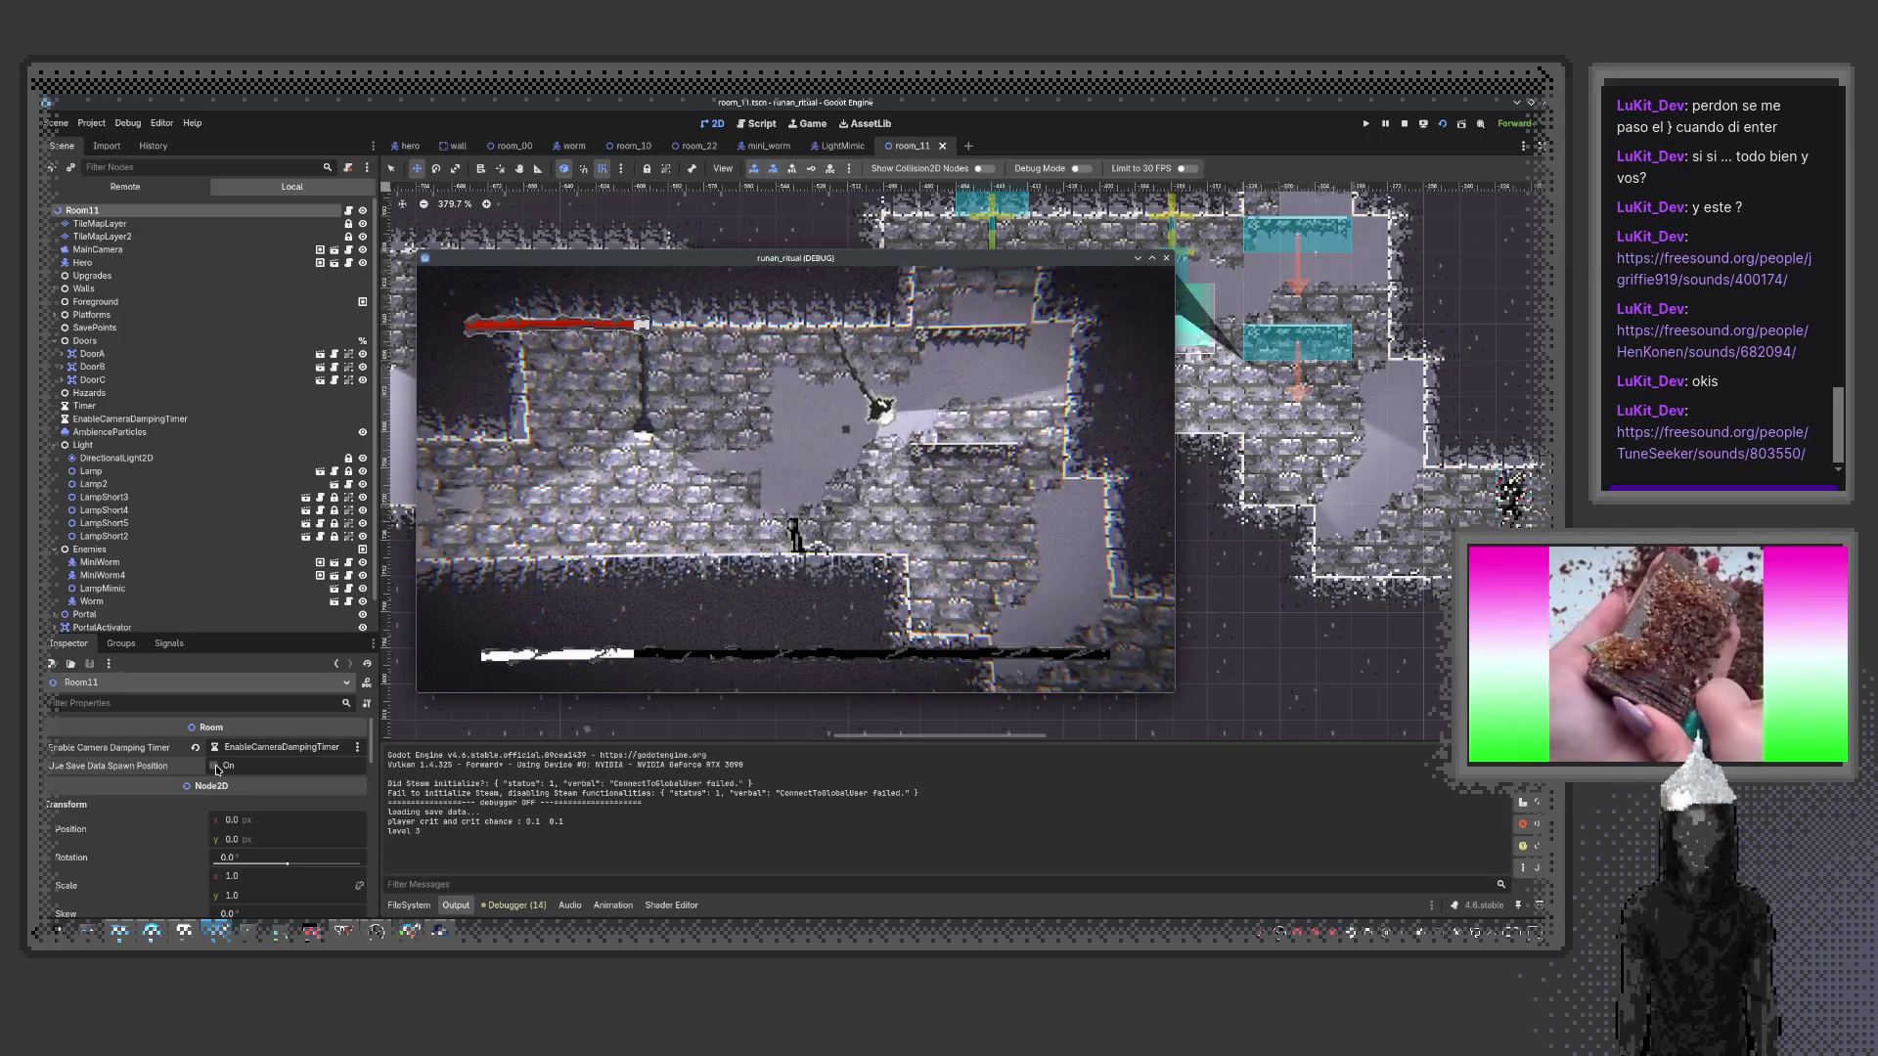
key(Right)
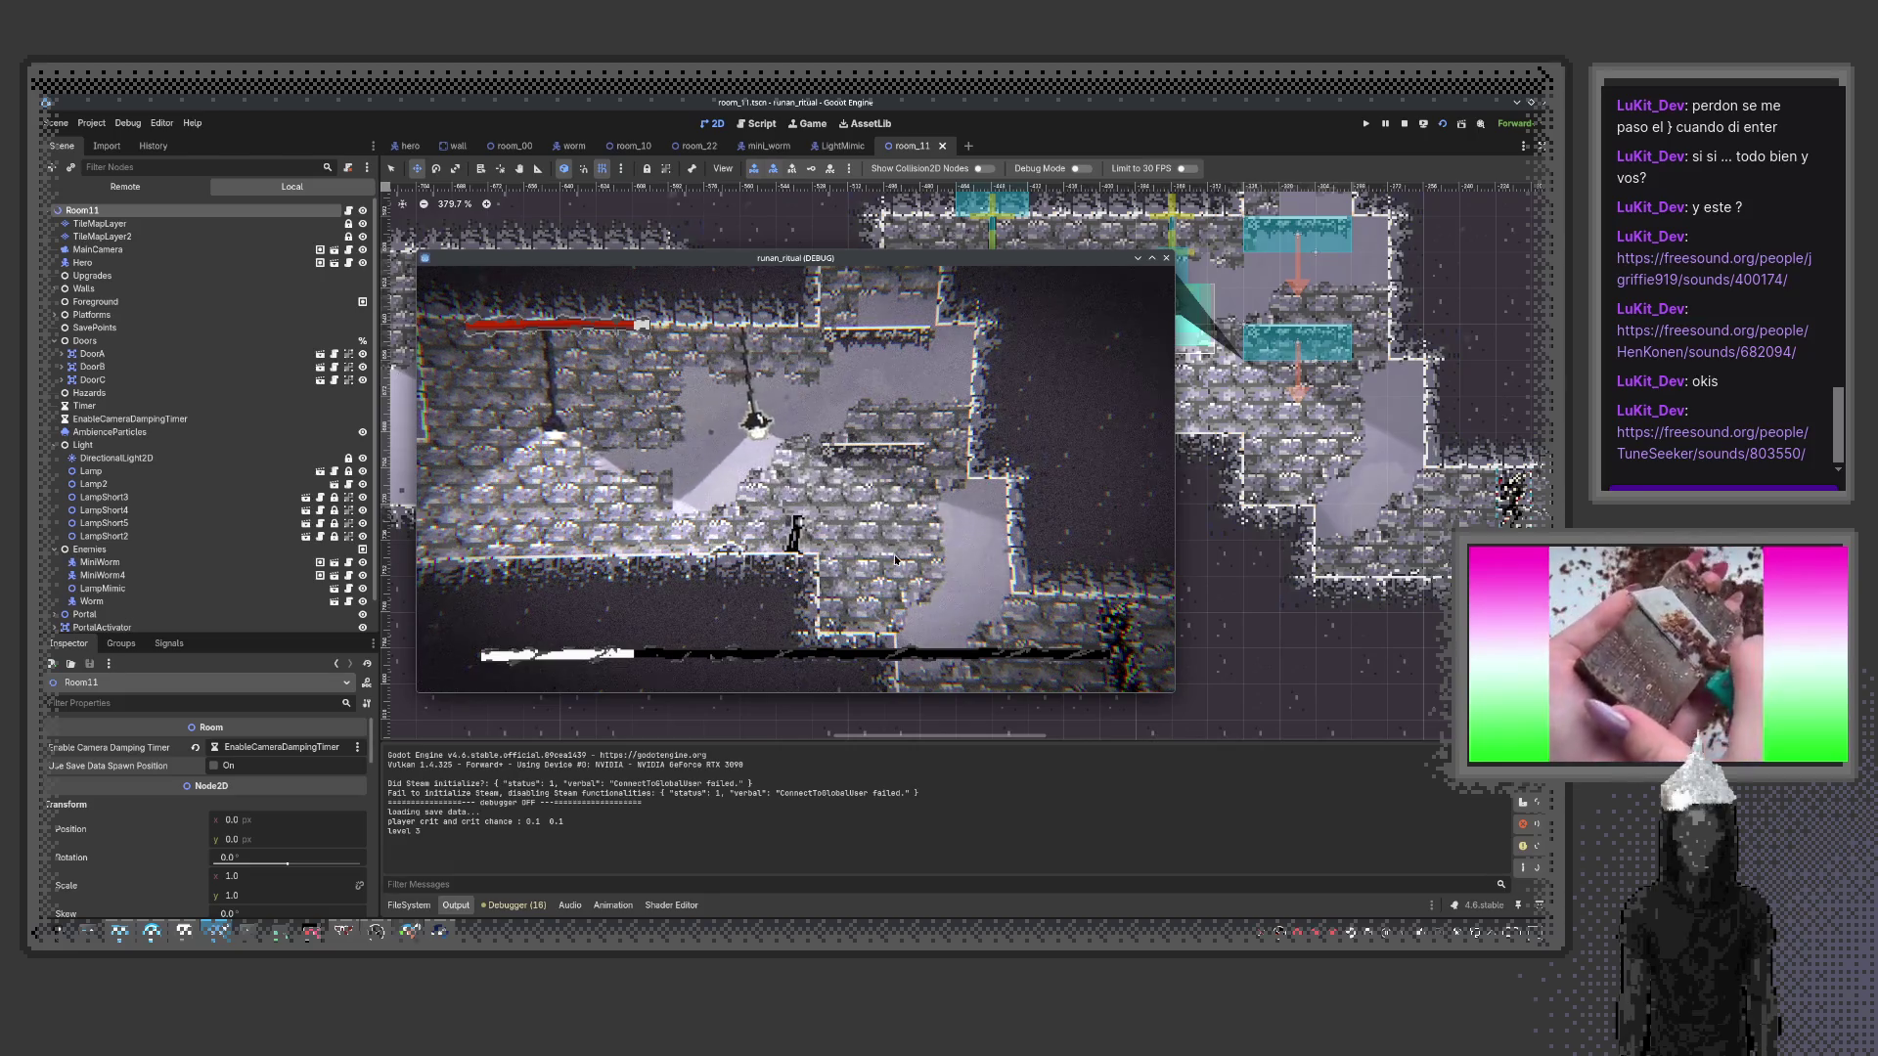
key(F8)
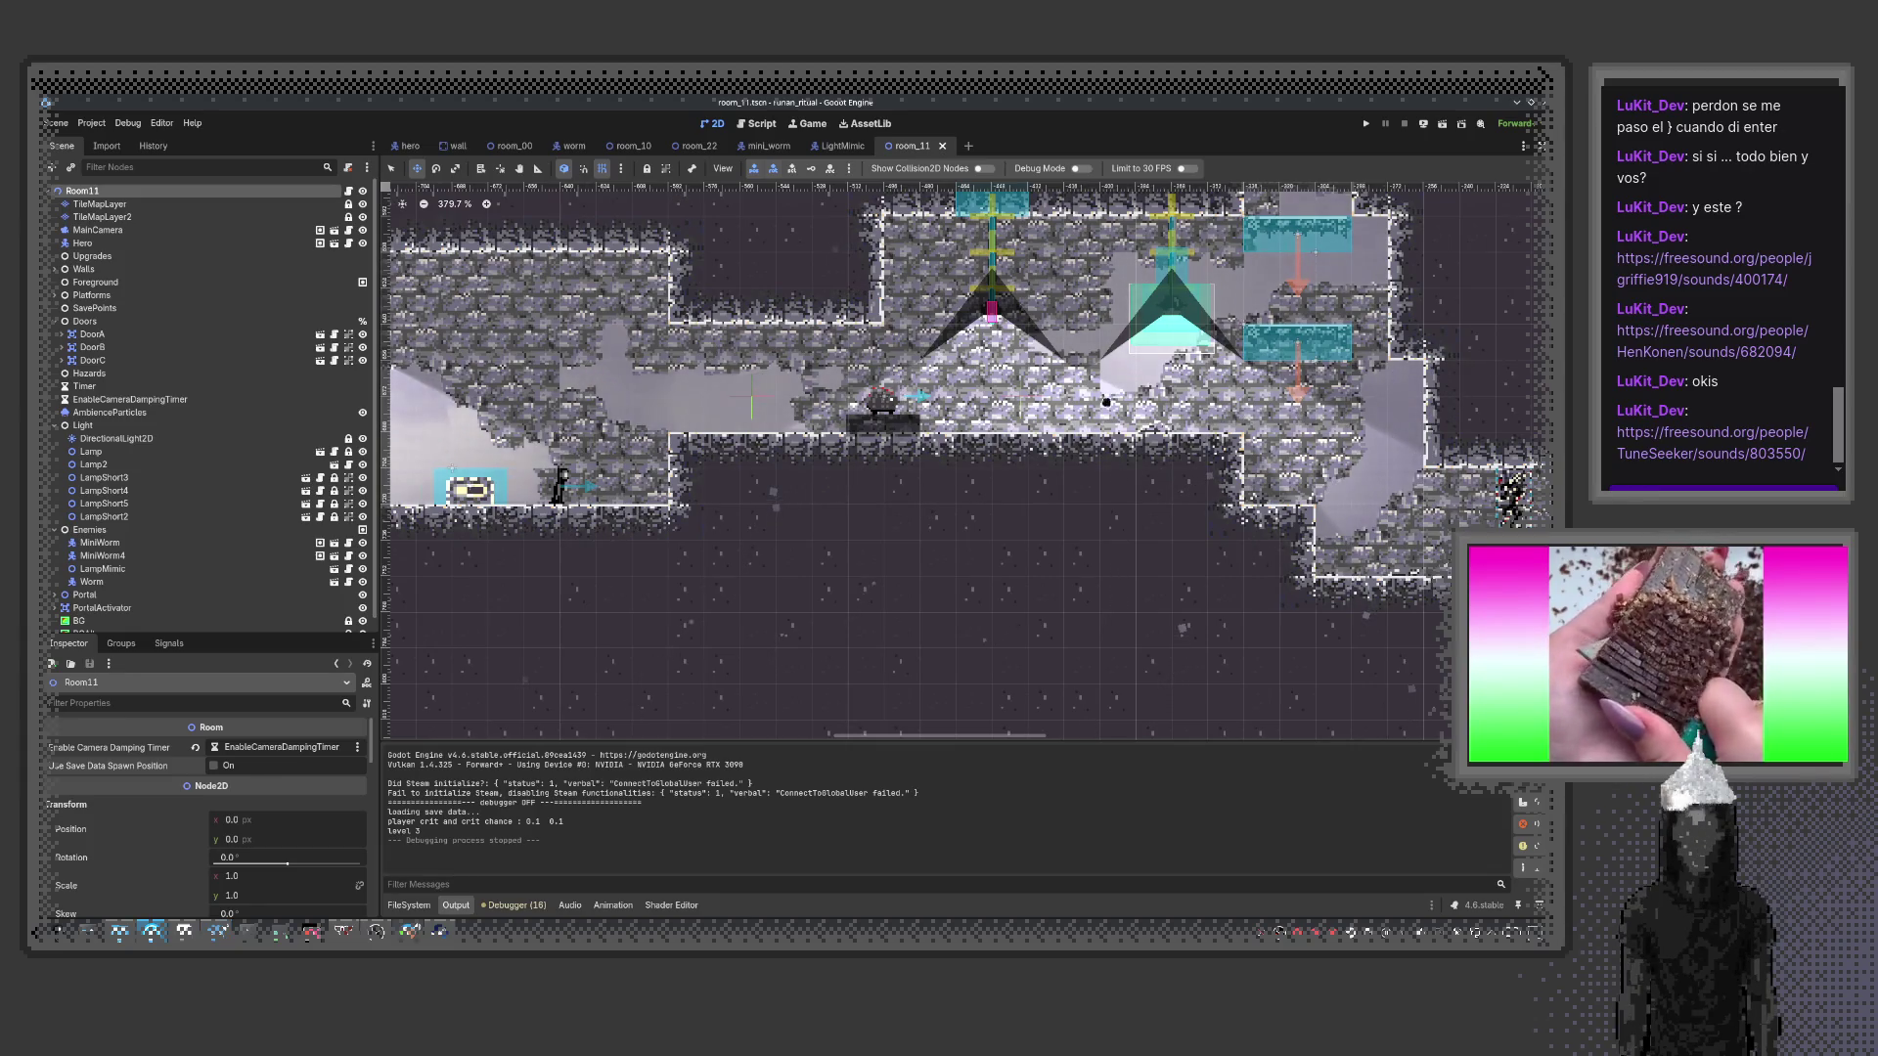
Delete the AudioStreamPlayer 'playing' key and its track from LightMimic's attack animation
click(843, 146)
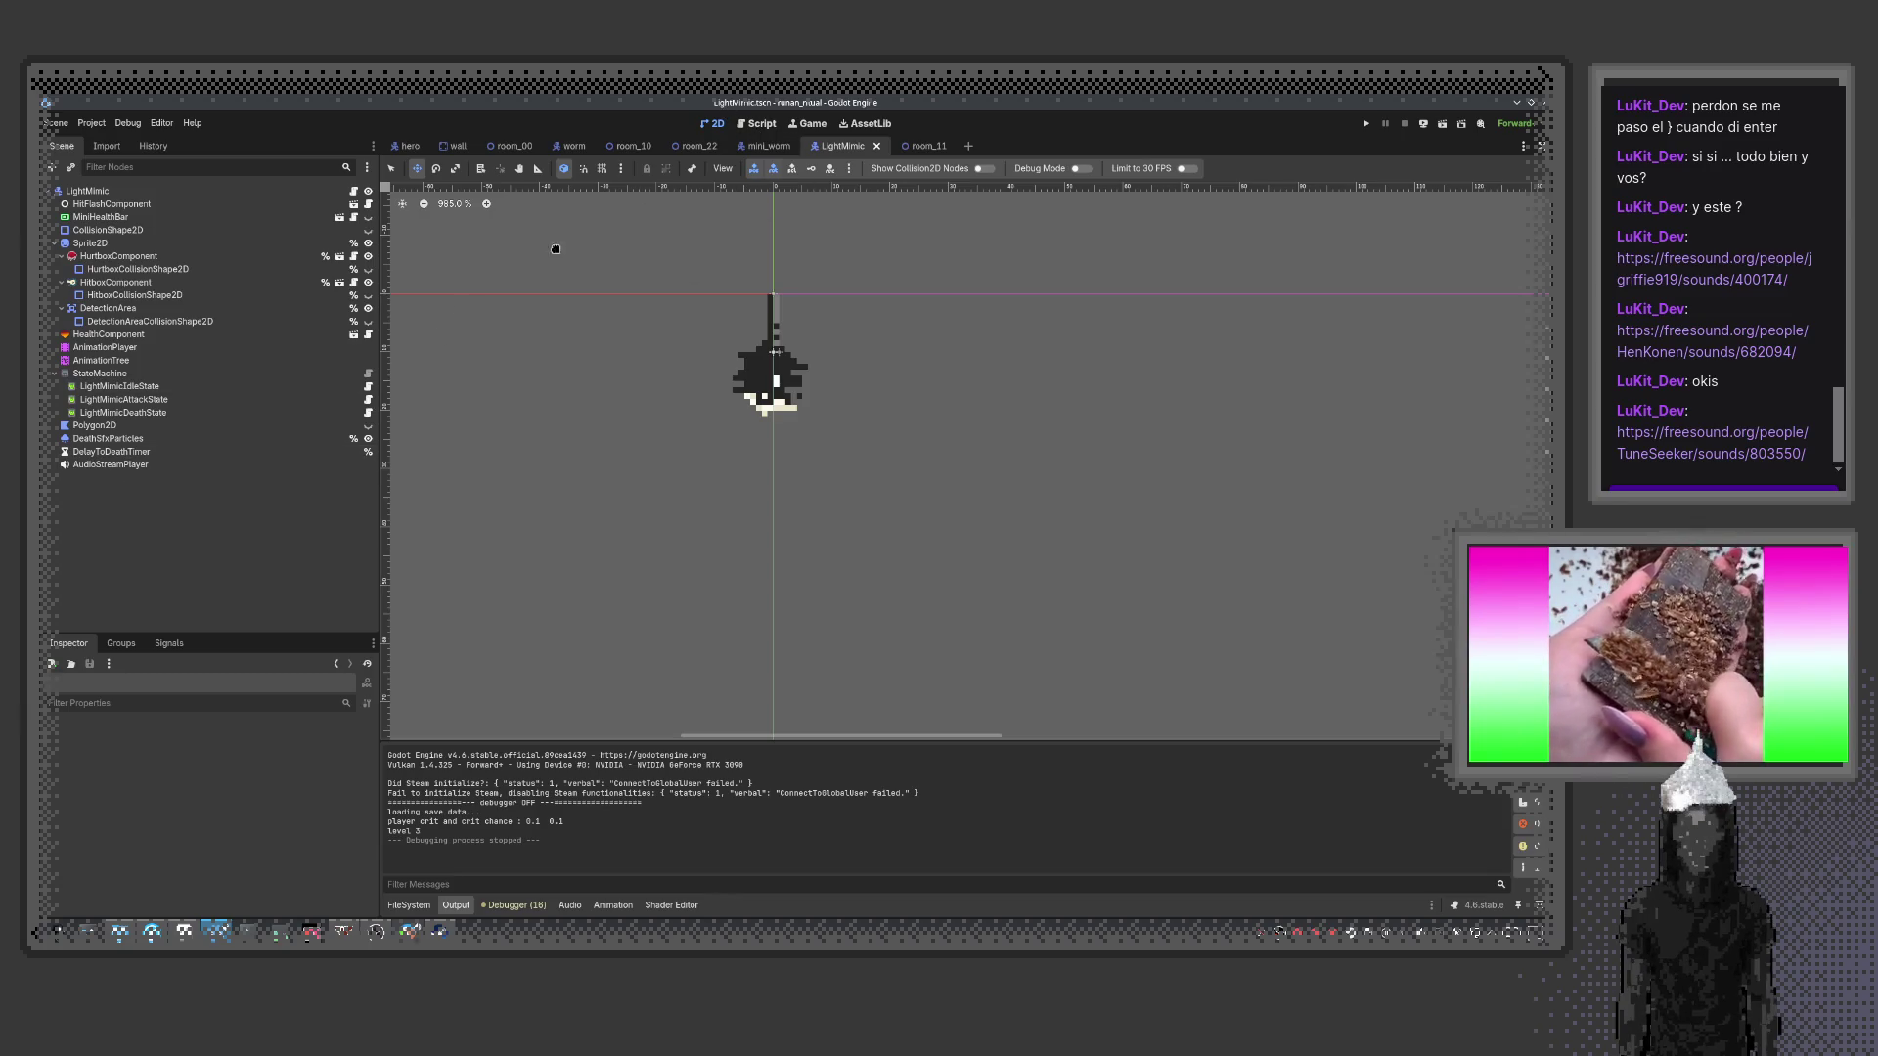
click(105, 347)
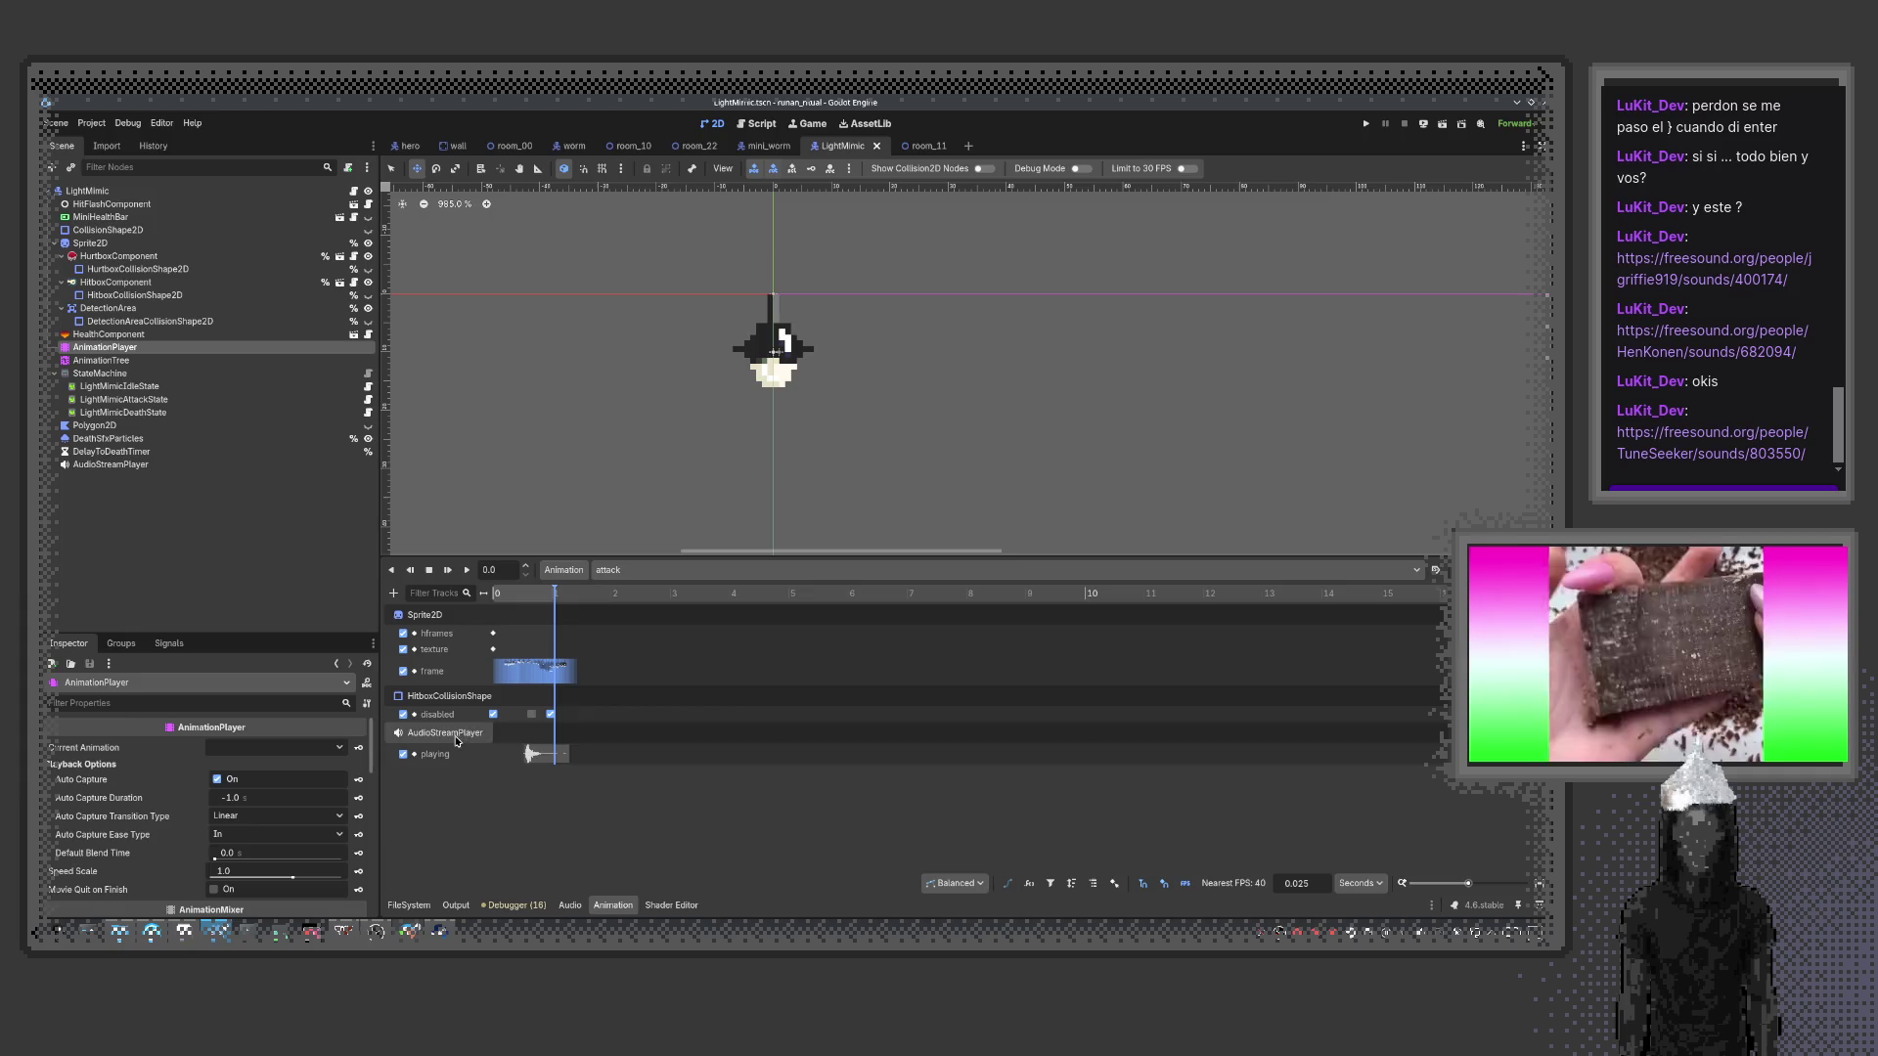
click(549, 756)
key(Delete)
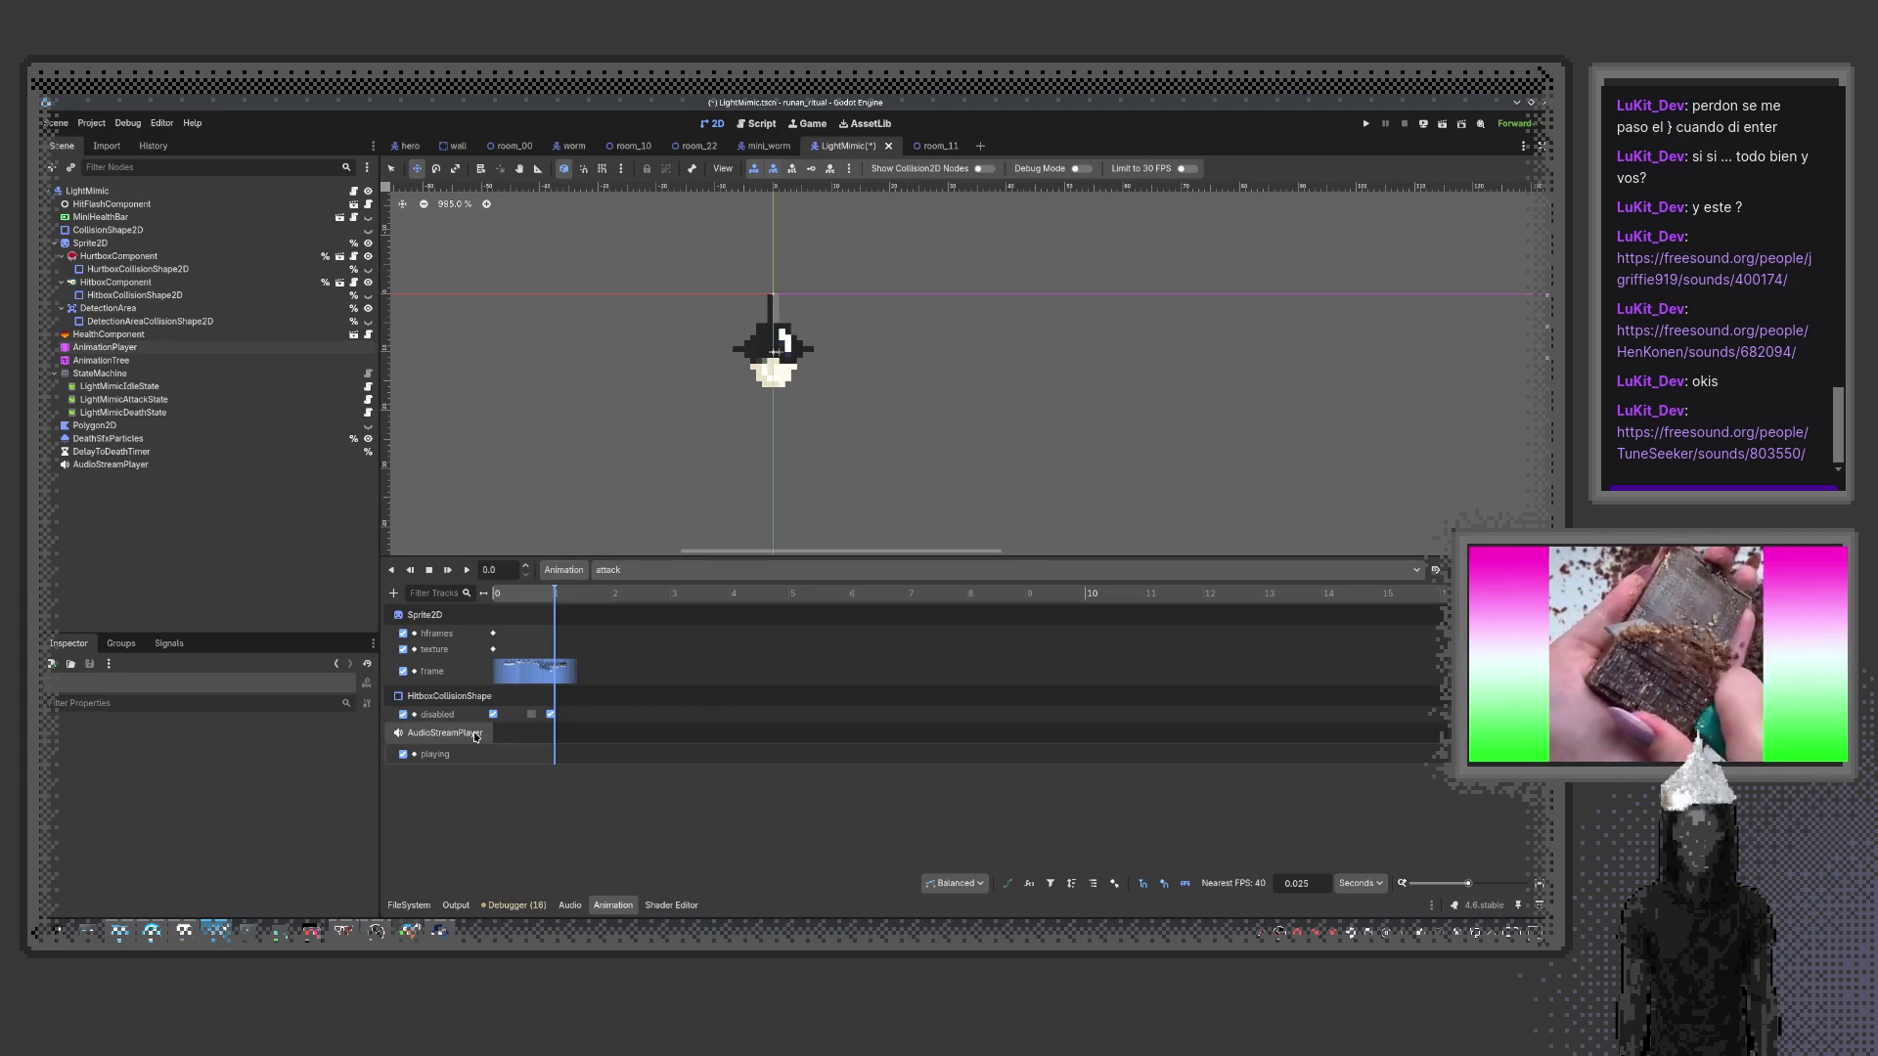
click(1448, 754)
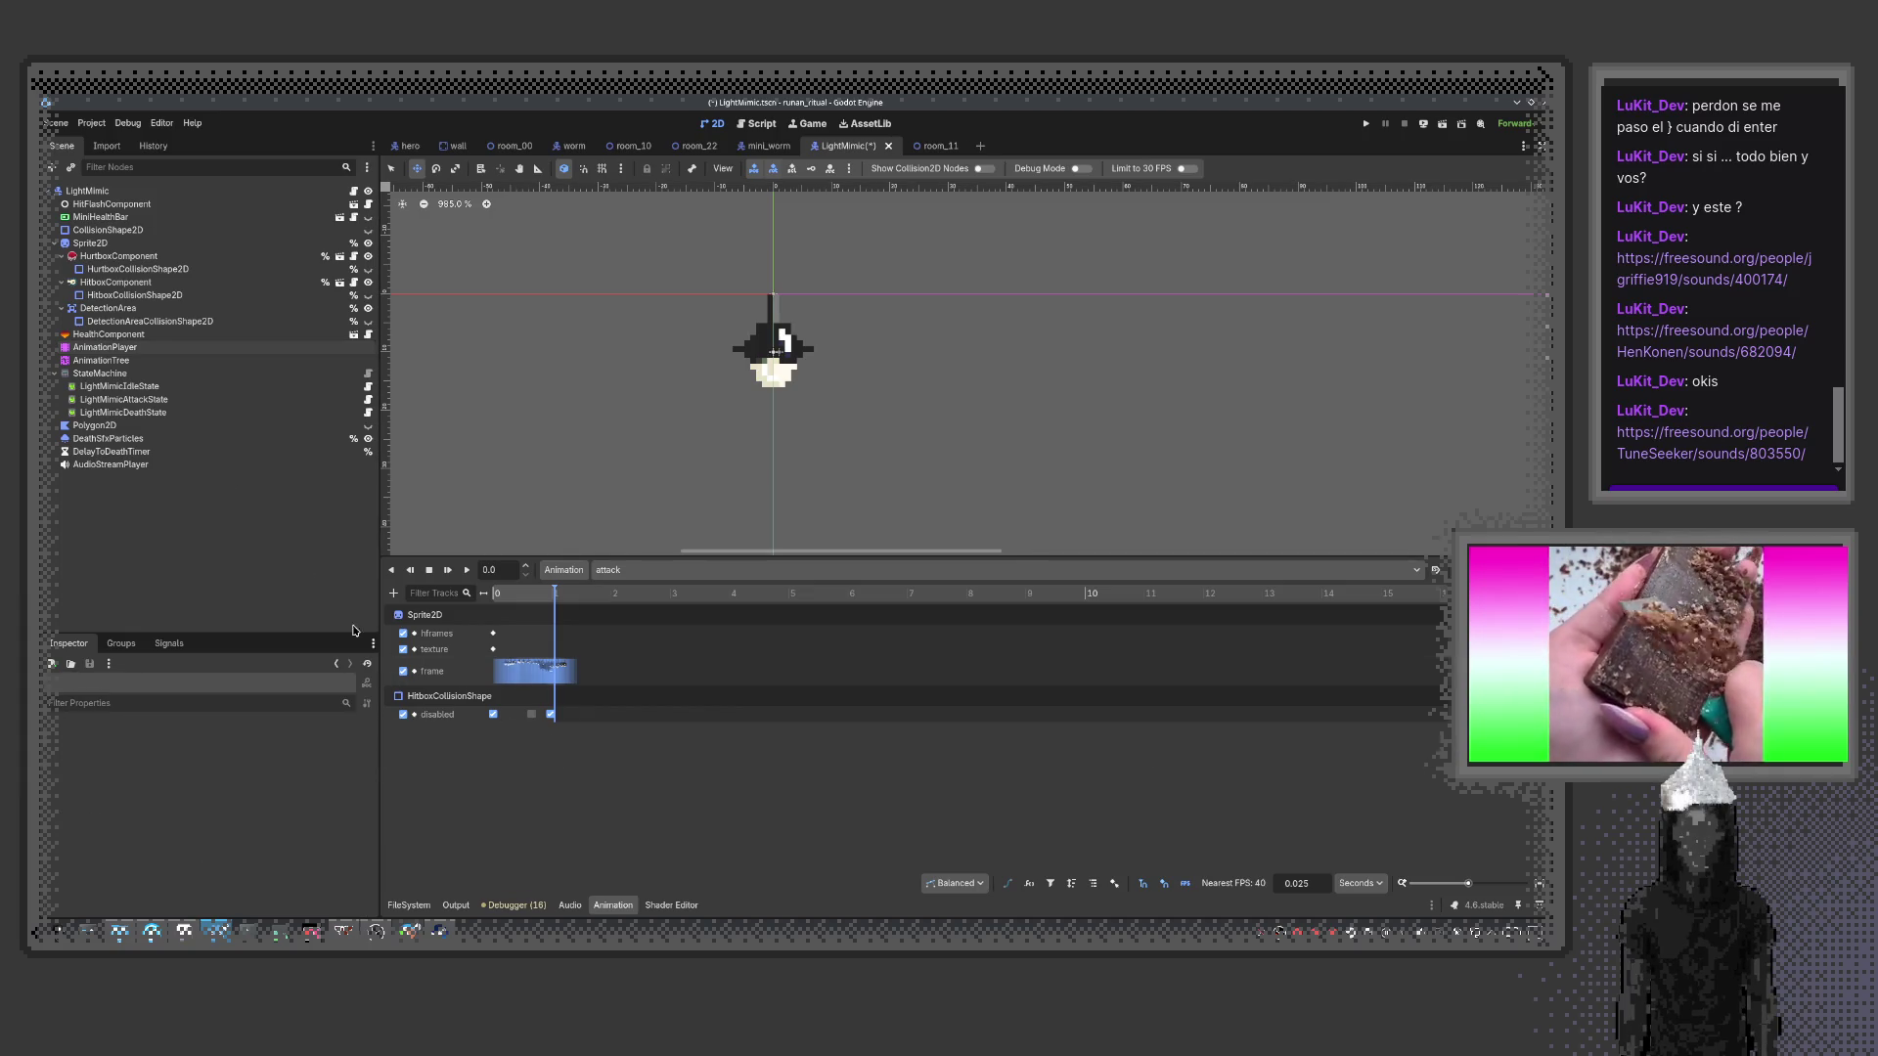
click(87, 191)
click(355, 191)
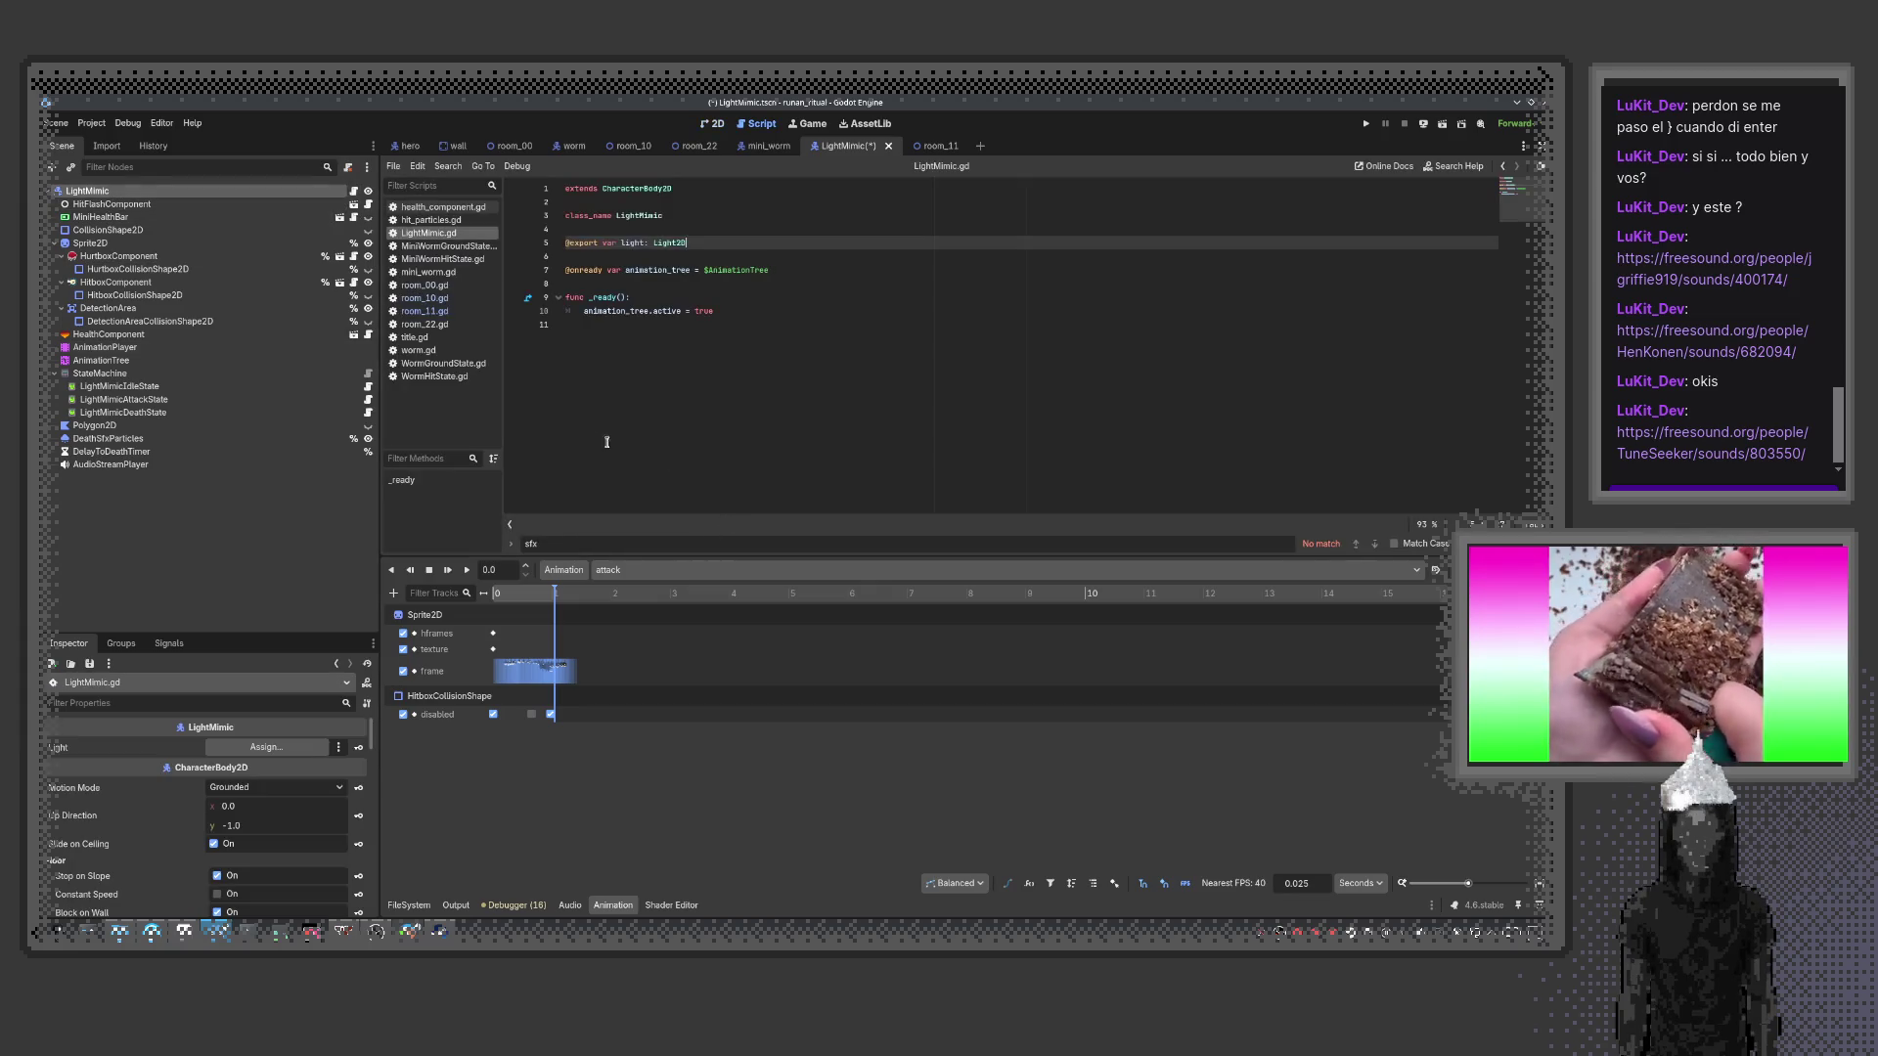
click(697, 364)
mouse_move(110, 465)
mouse_down()
mouse_move(577, 260)
mouse_move(575, 284)
mouse_up()
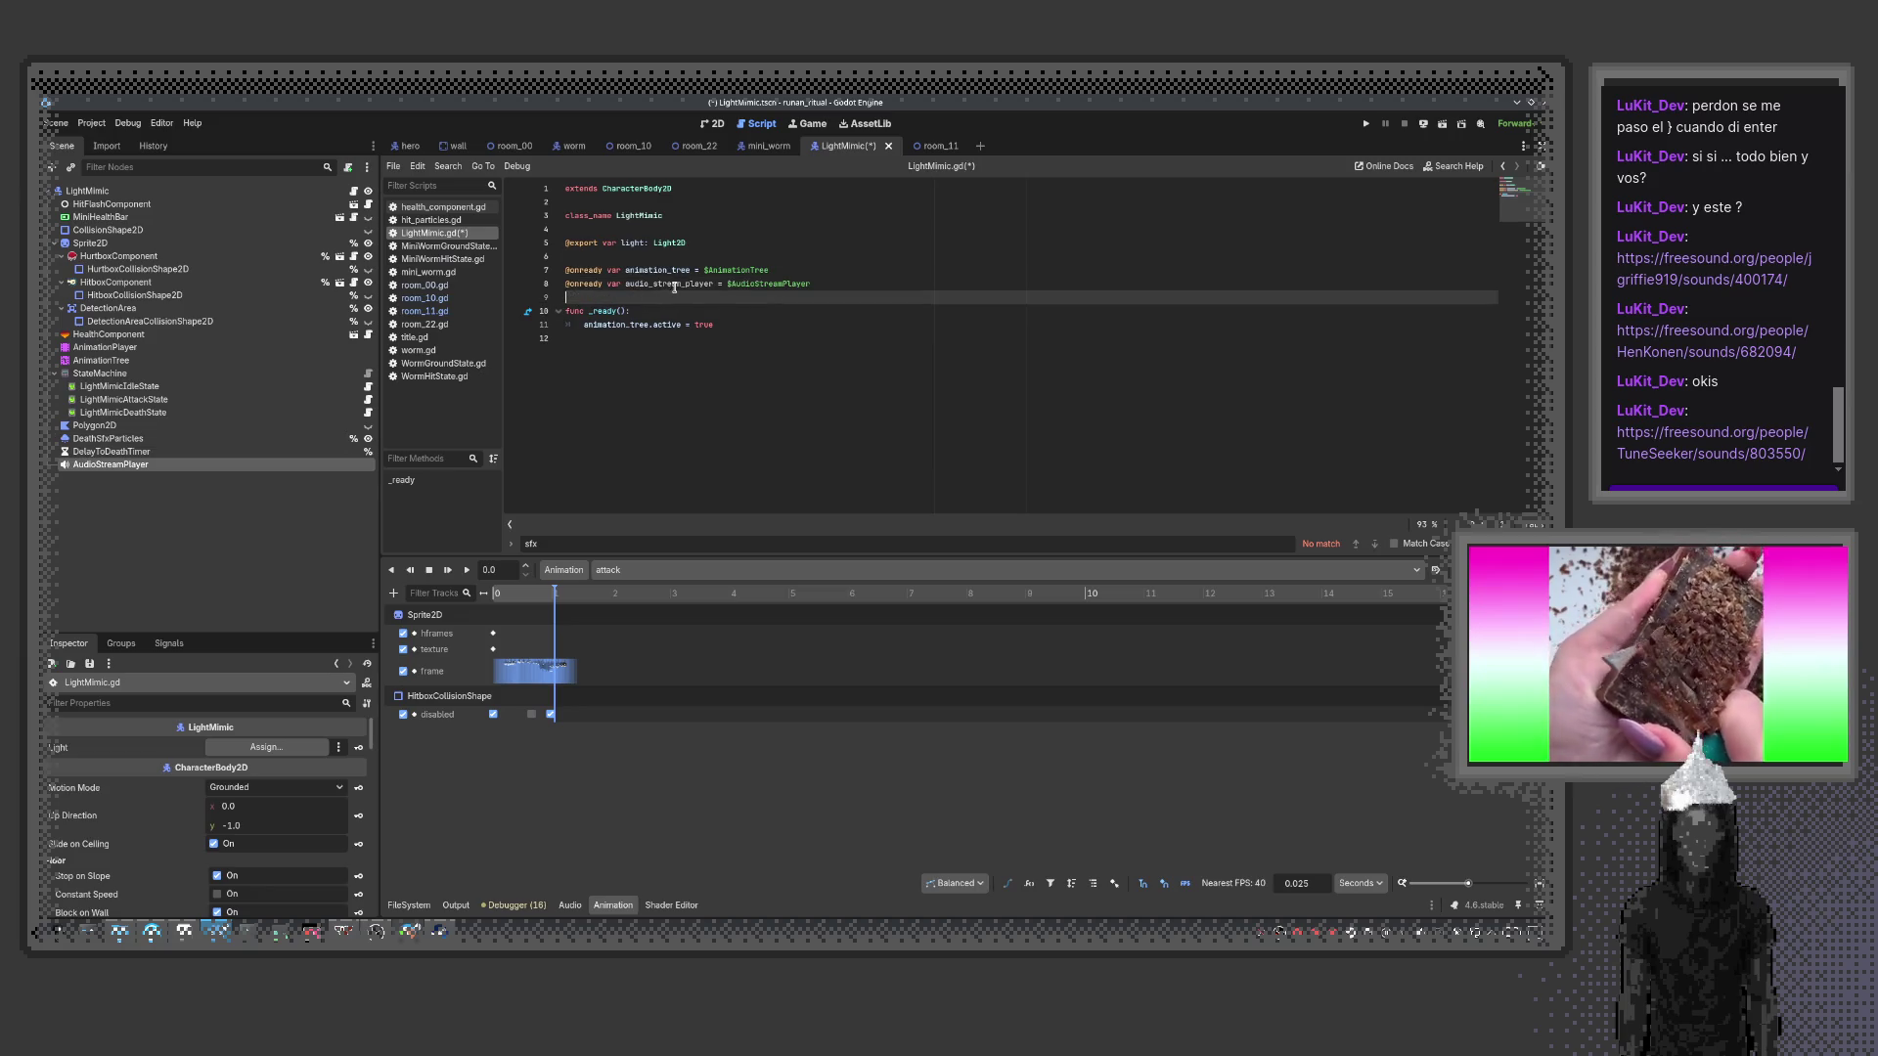
Write func play_bite_sfx() calling audio_stream_player.play() and save the script
click(646, 367)
key(Return)
key(Return)
text(func play_sf)
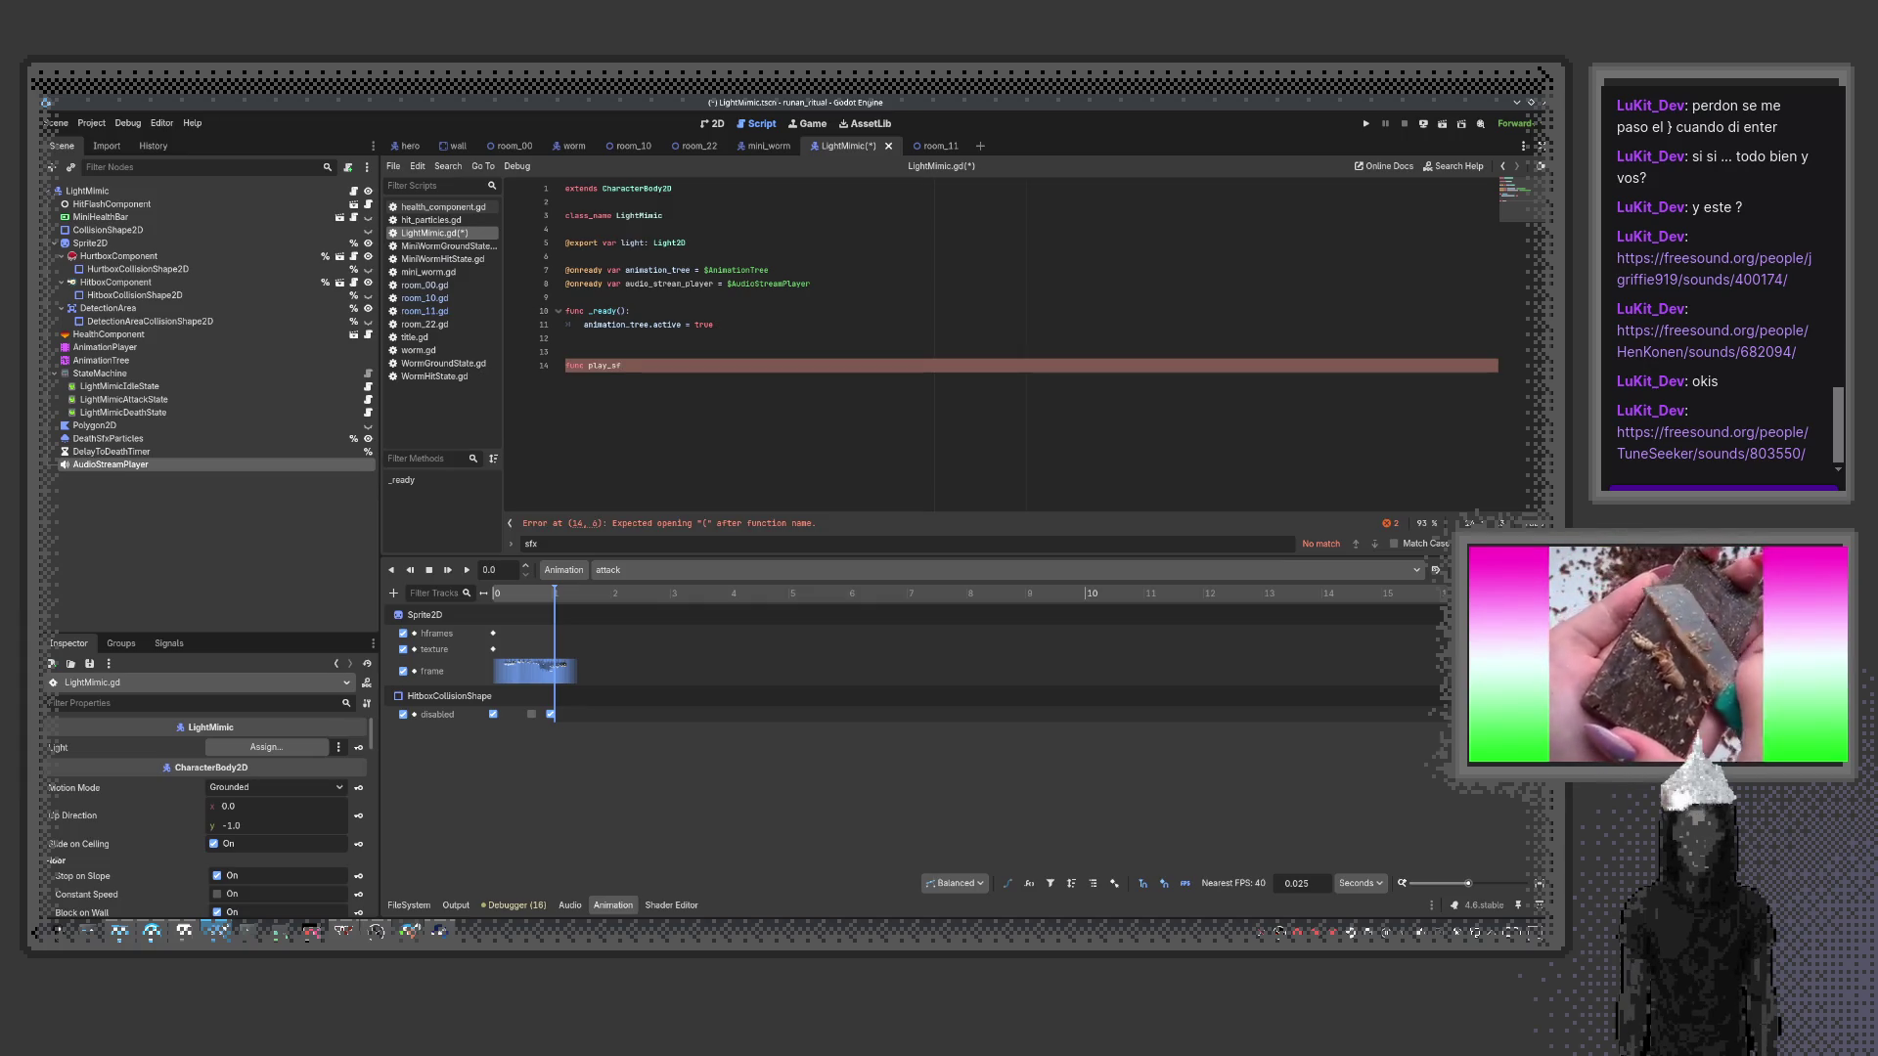
text(x()
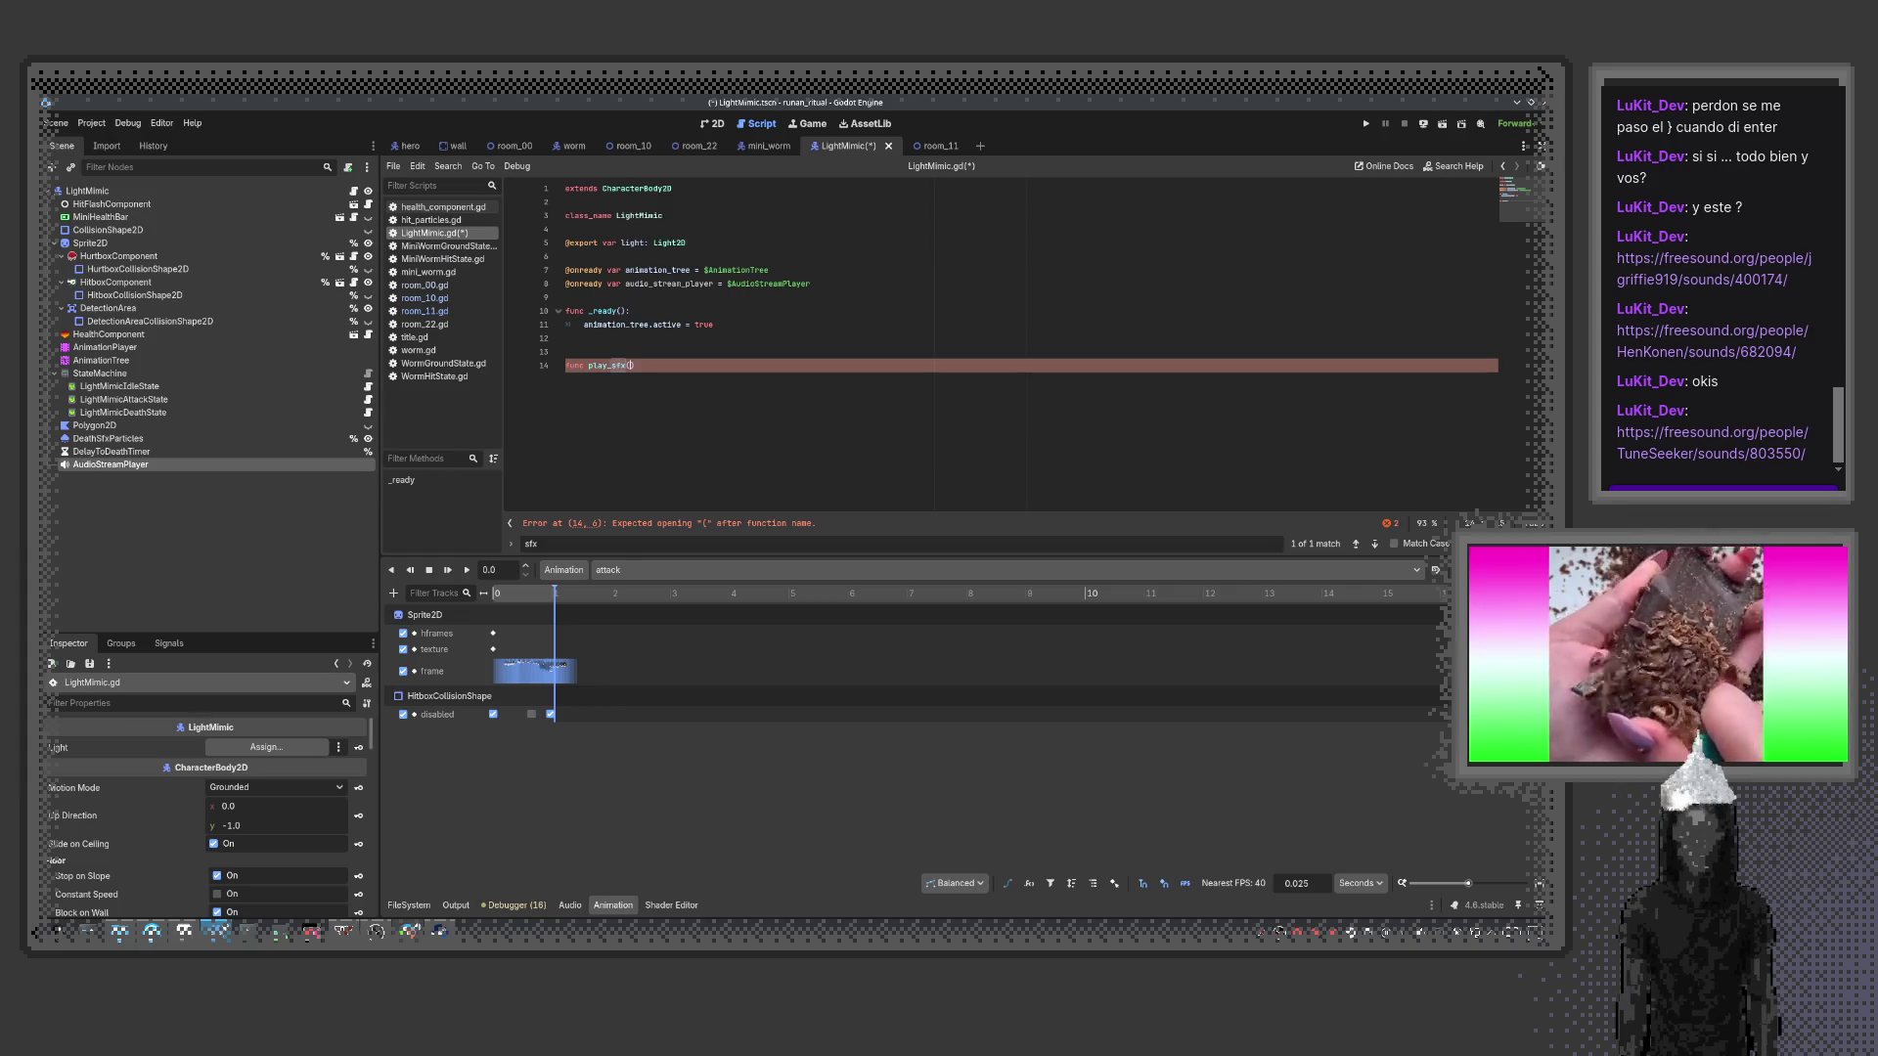
text())
key(Return)
text(audio_stream_player)
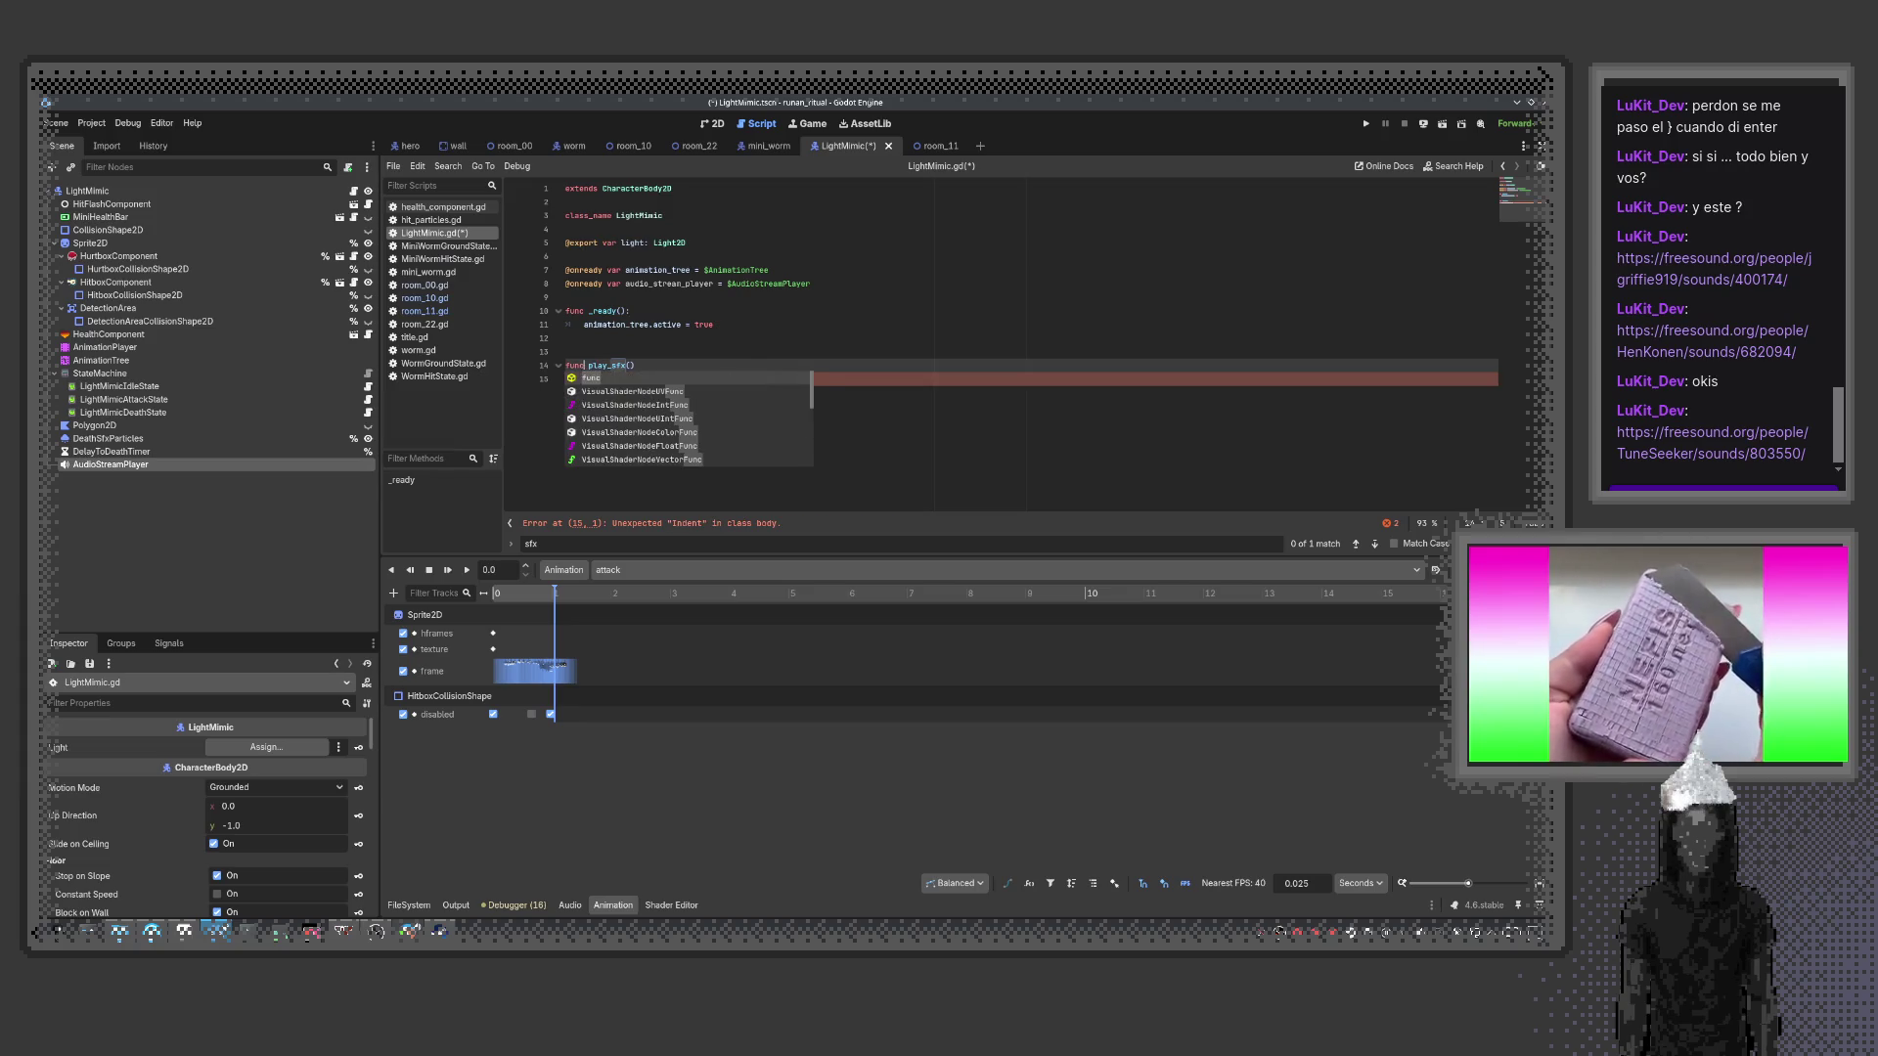
click(672, 379)
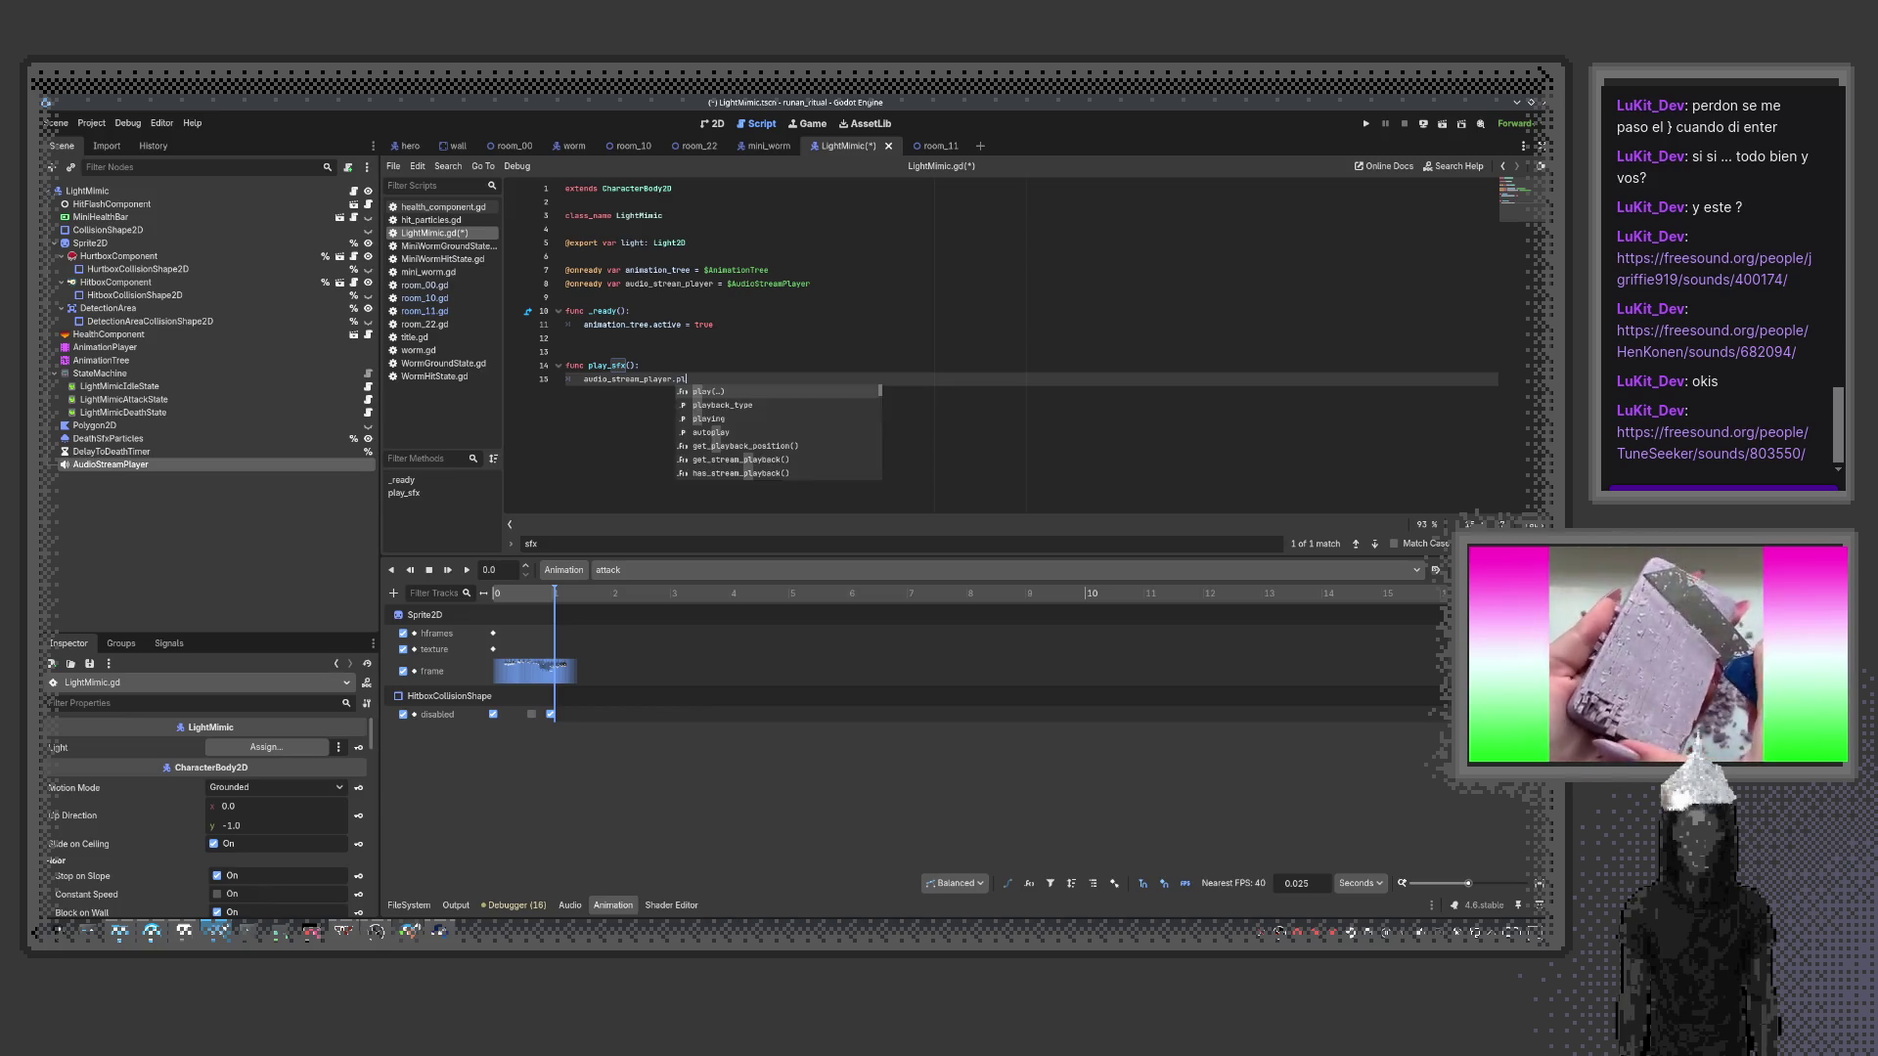
key(Return)
key(ctrl+s)
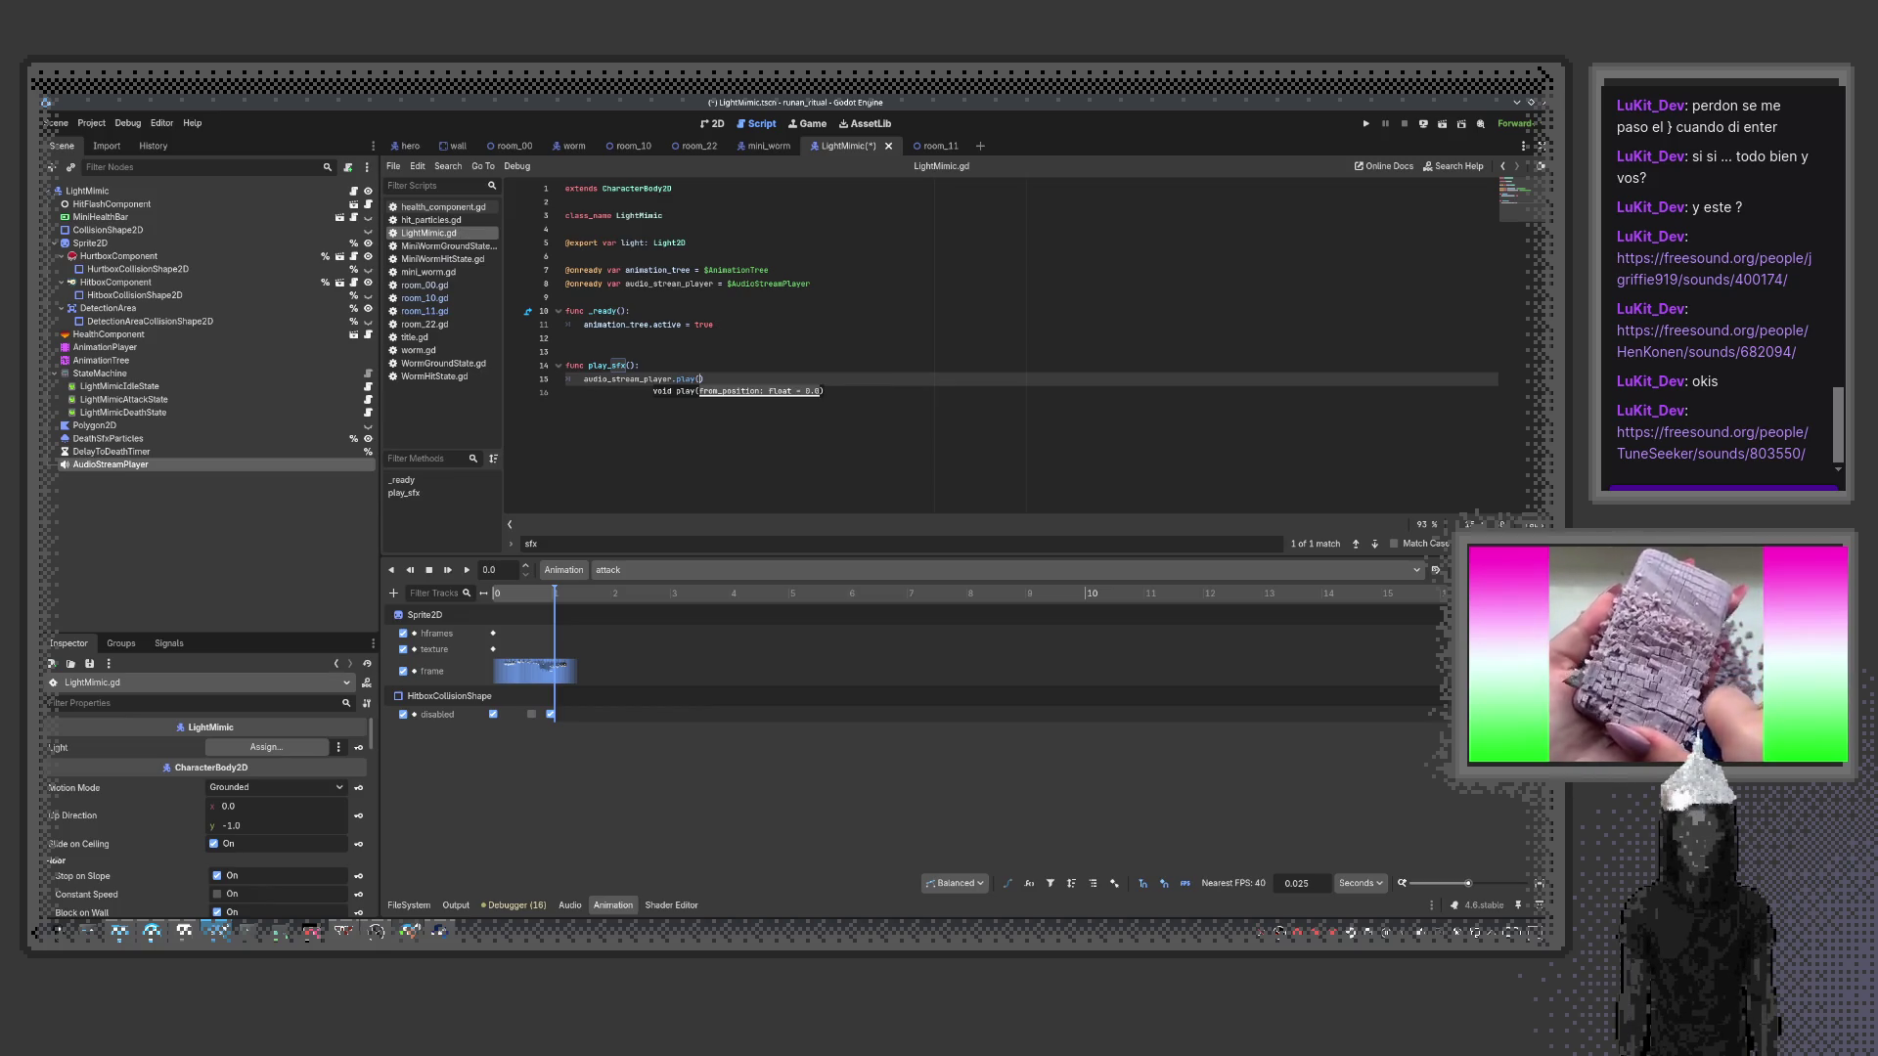
click(639, 365)
text(bite_)
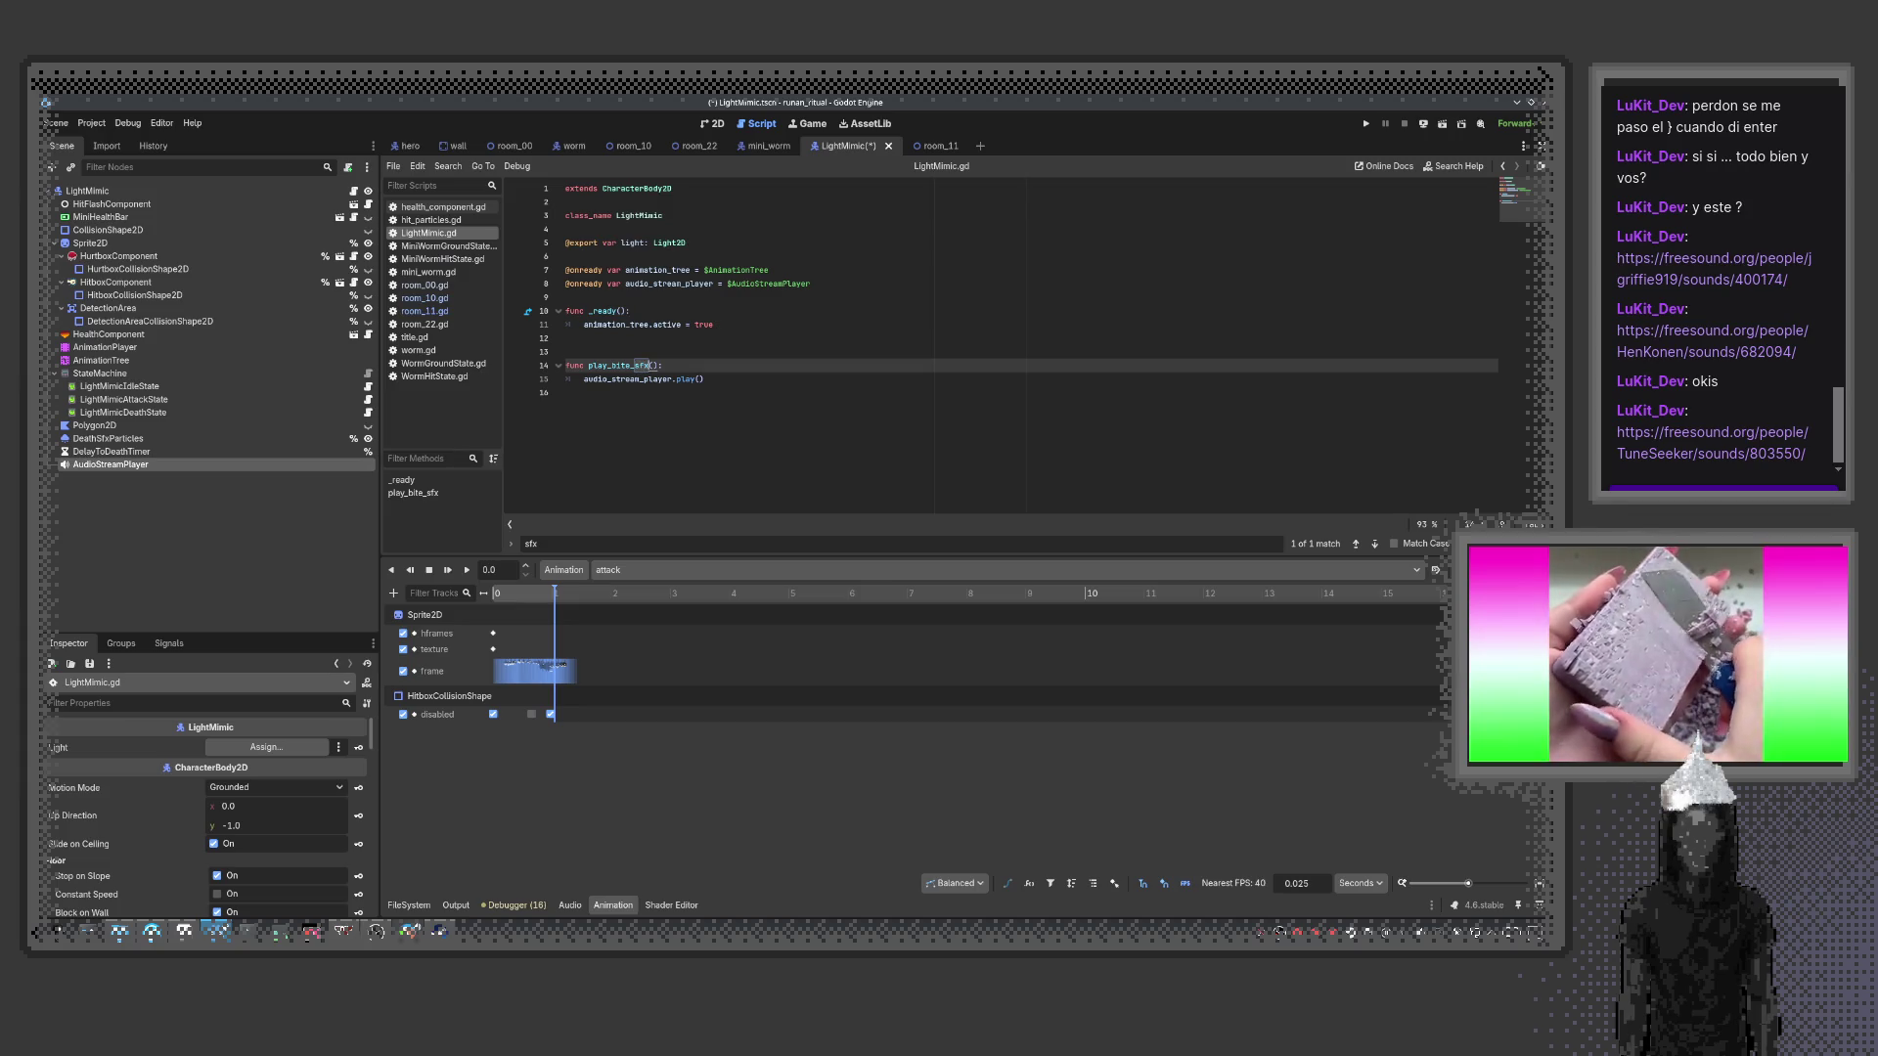
double_click(618, 365)
click(293, 347)
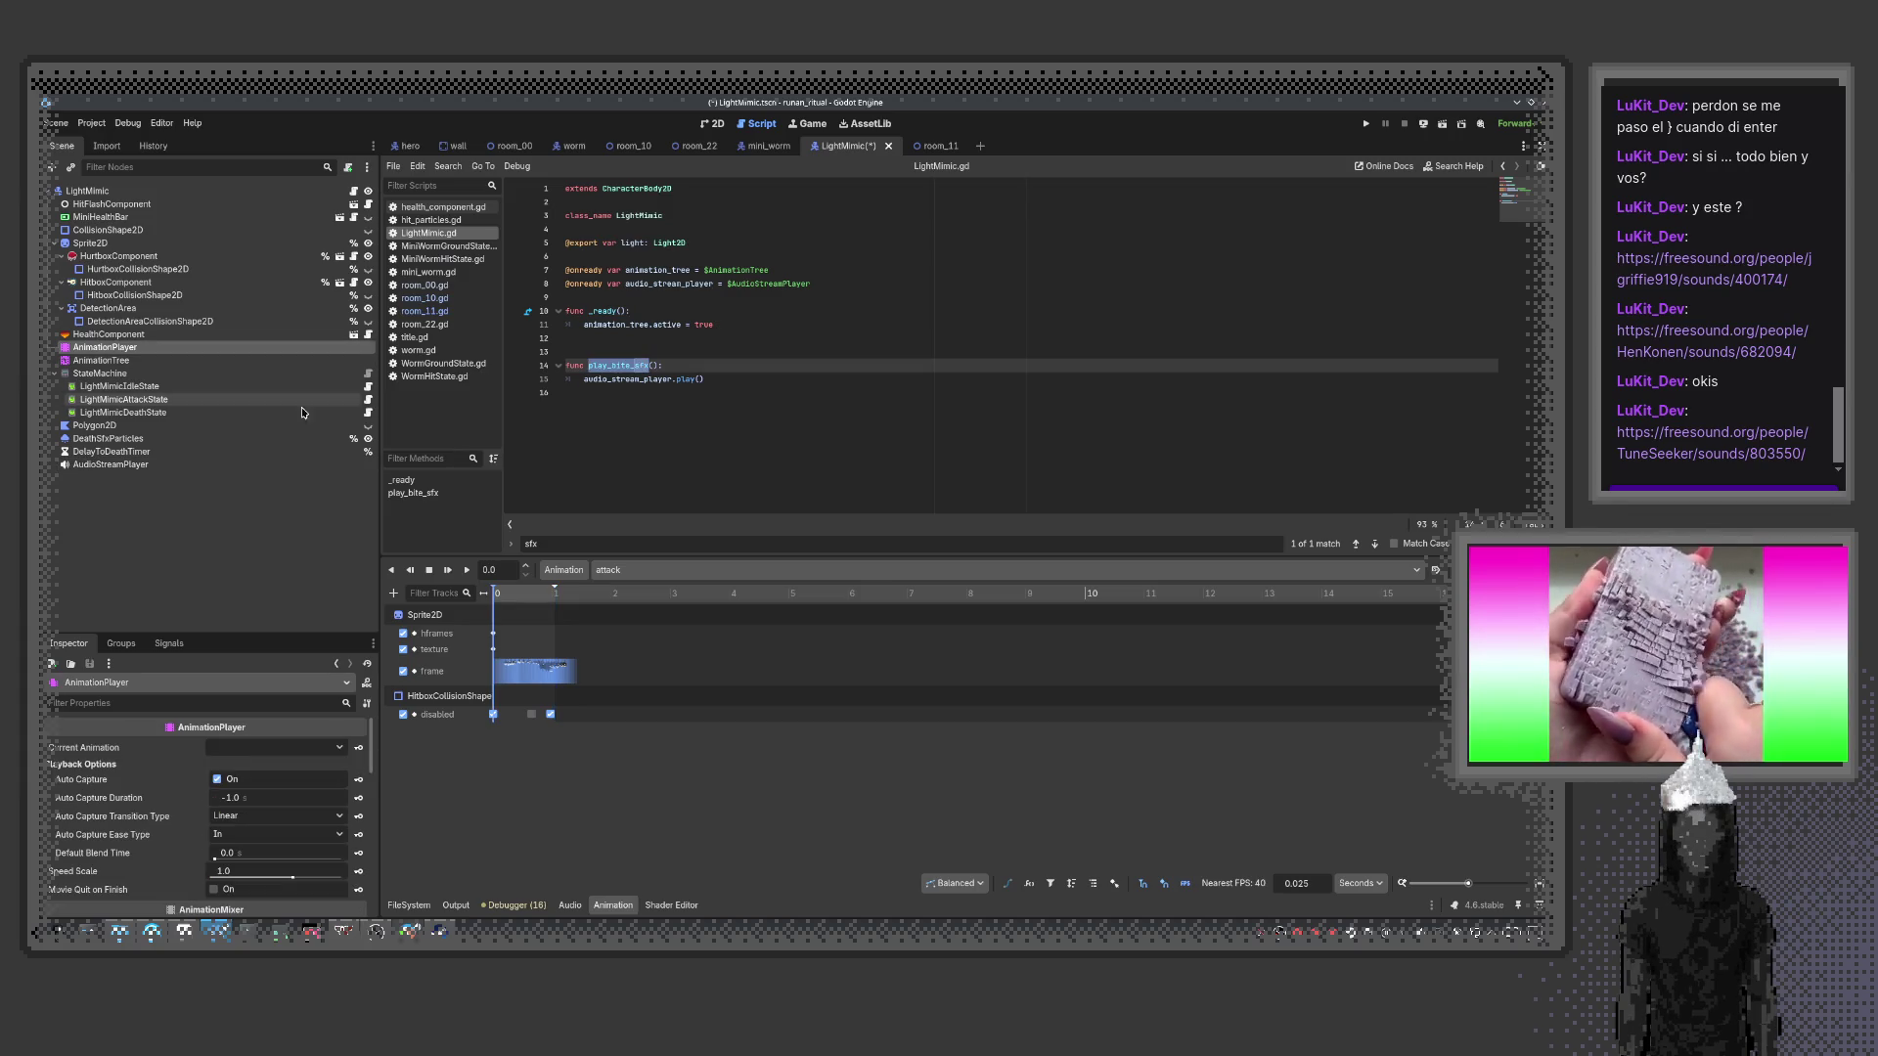
click(709, 123)
scroll(799, 704, up, 3)
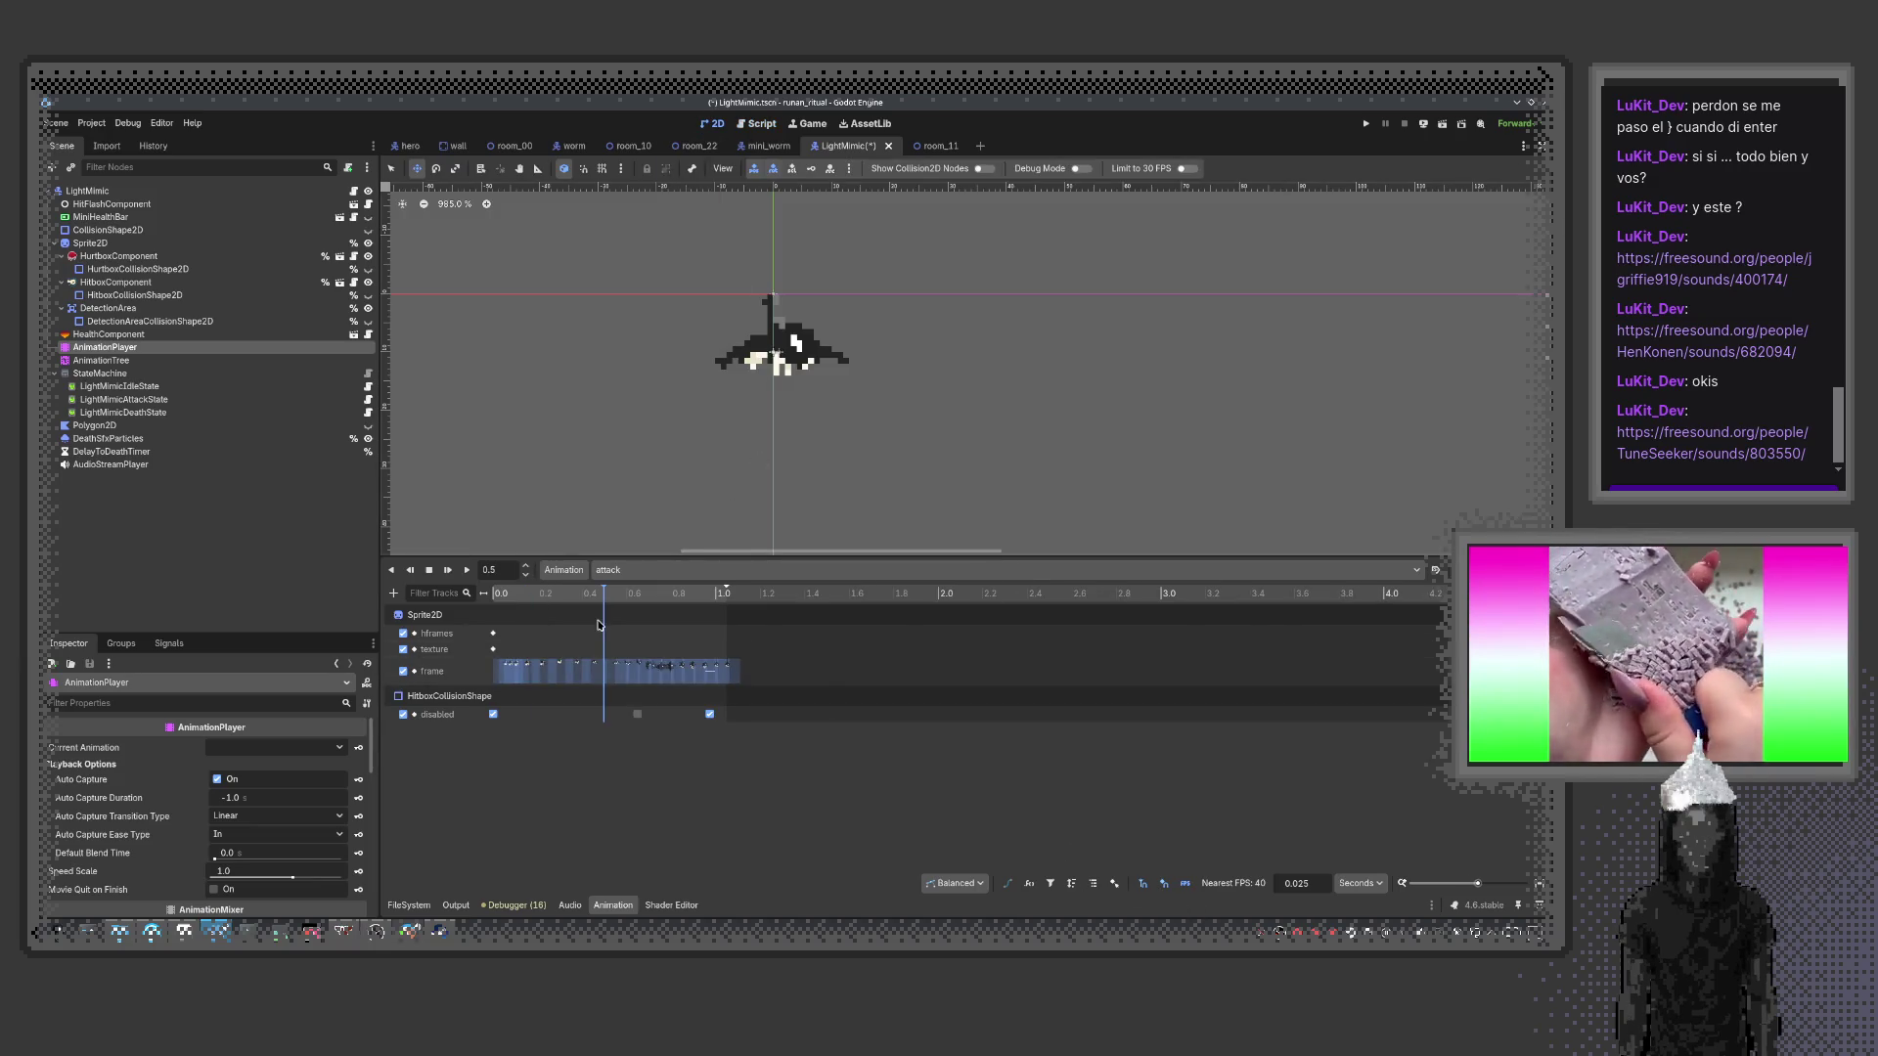
drag(599, 625, 637, 615)
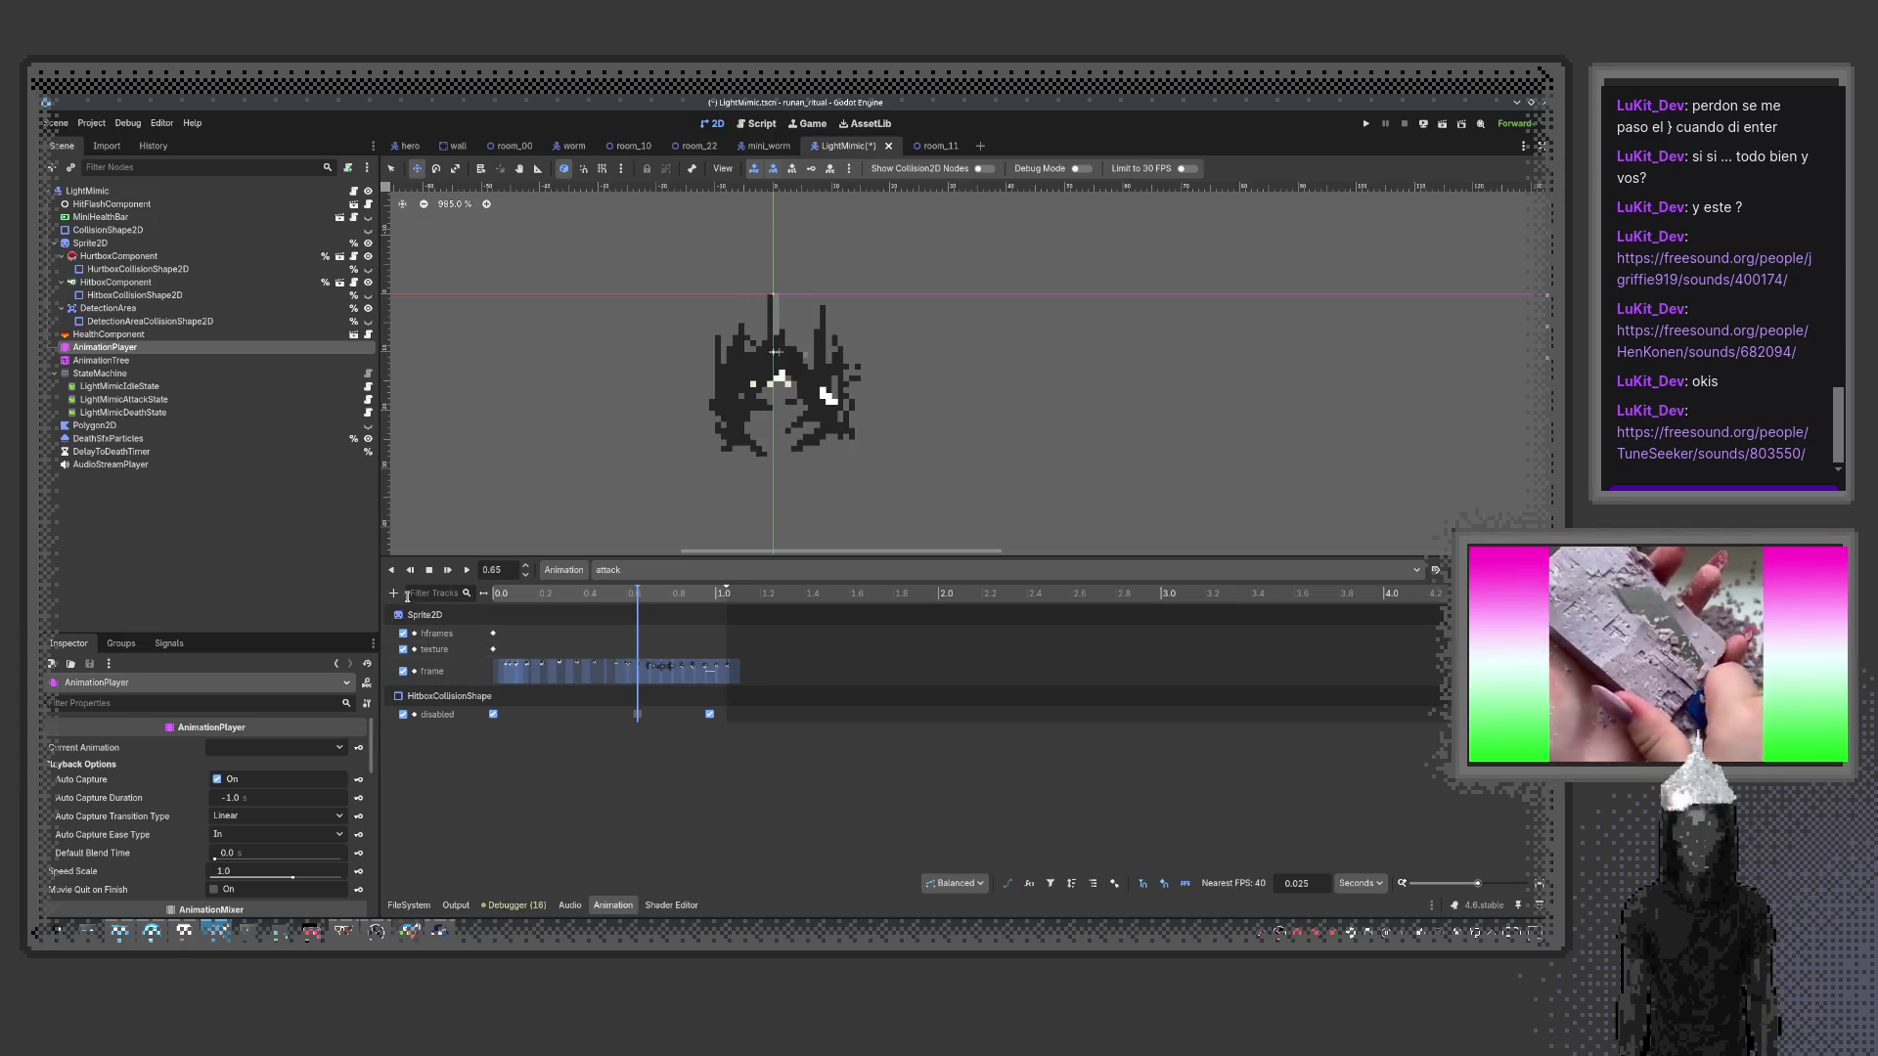
click(394, 593)
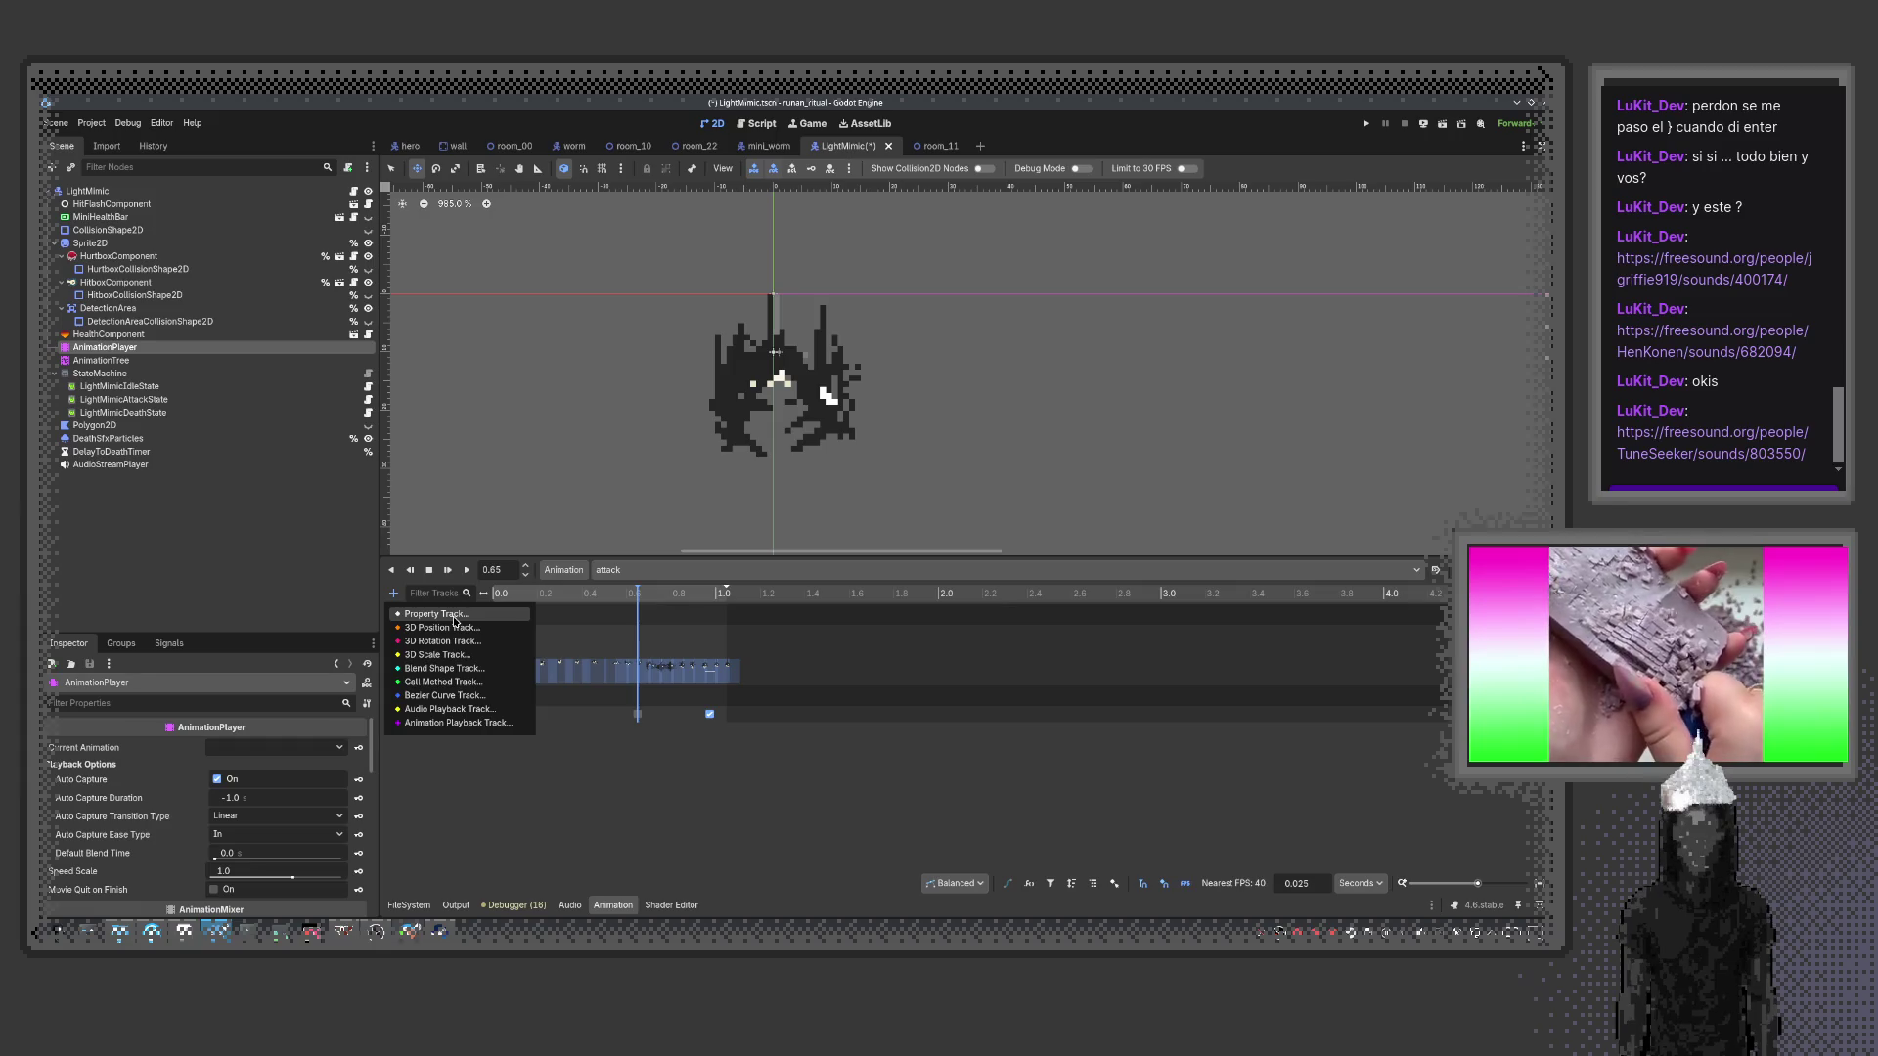
click(455, 616)
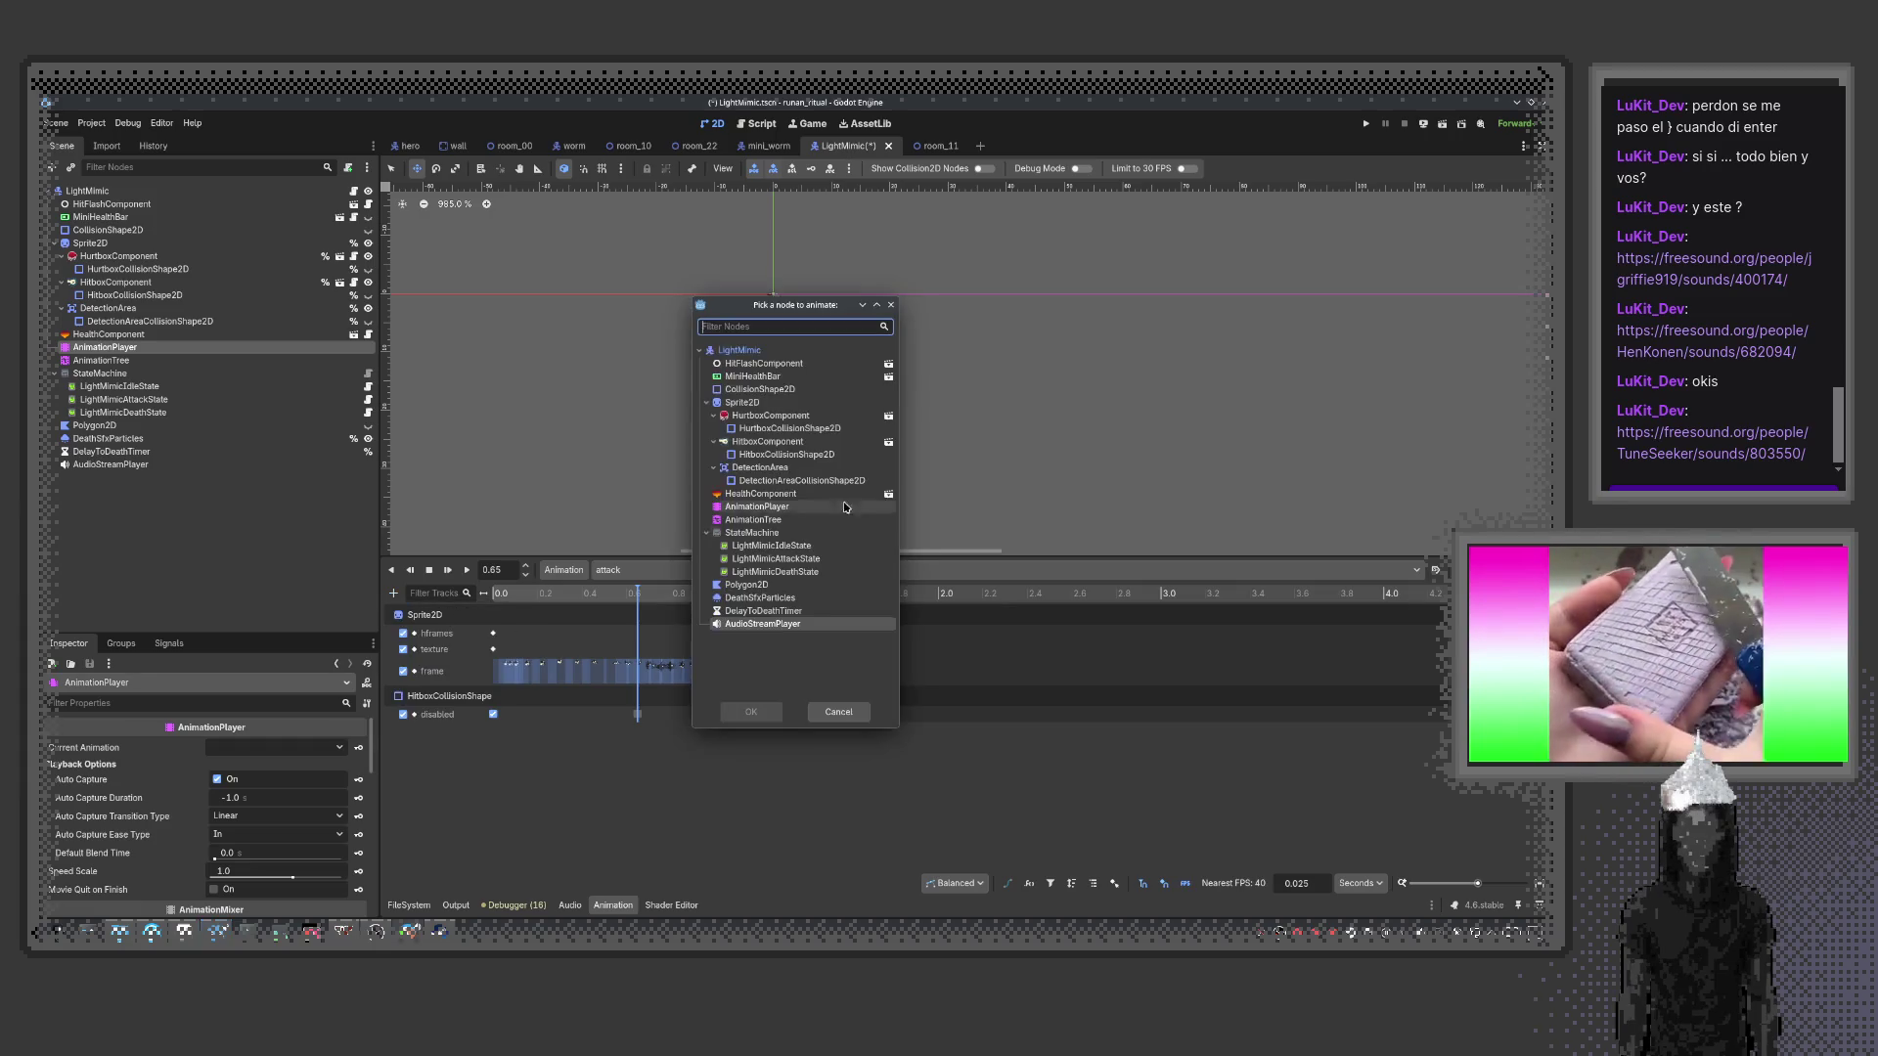
click(739, 350)
click(755, 712)
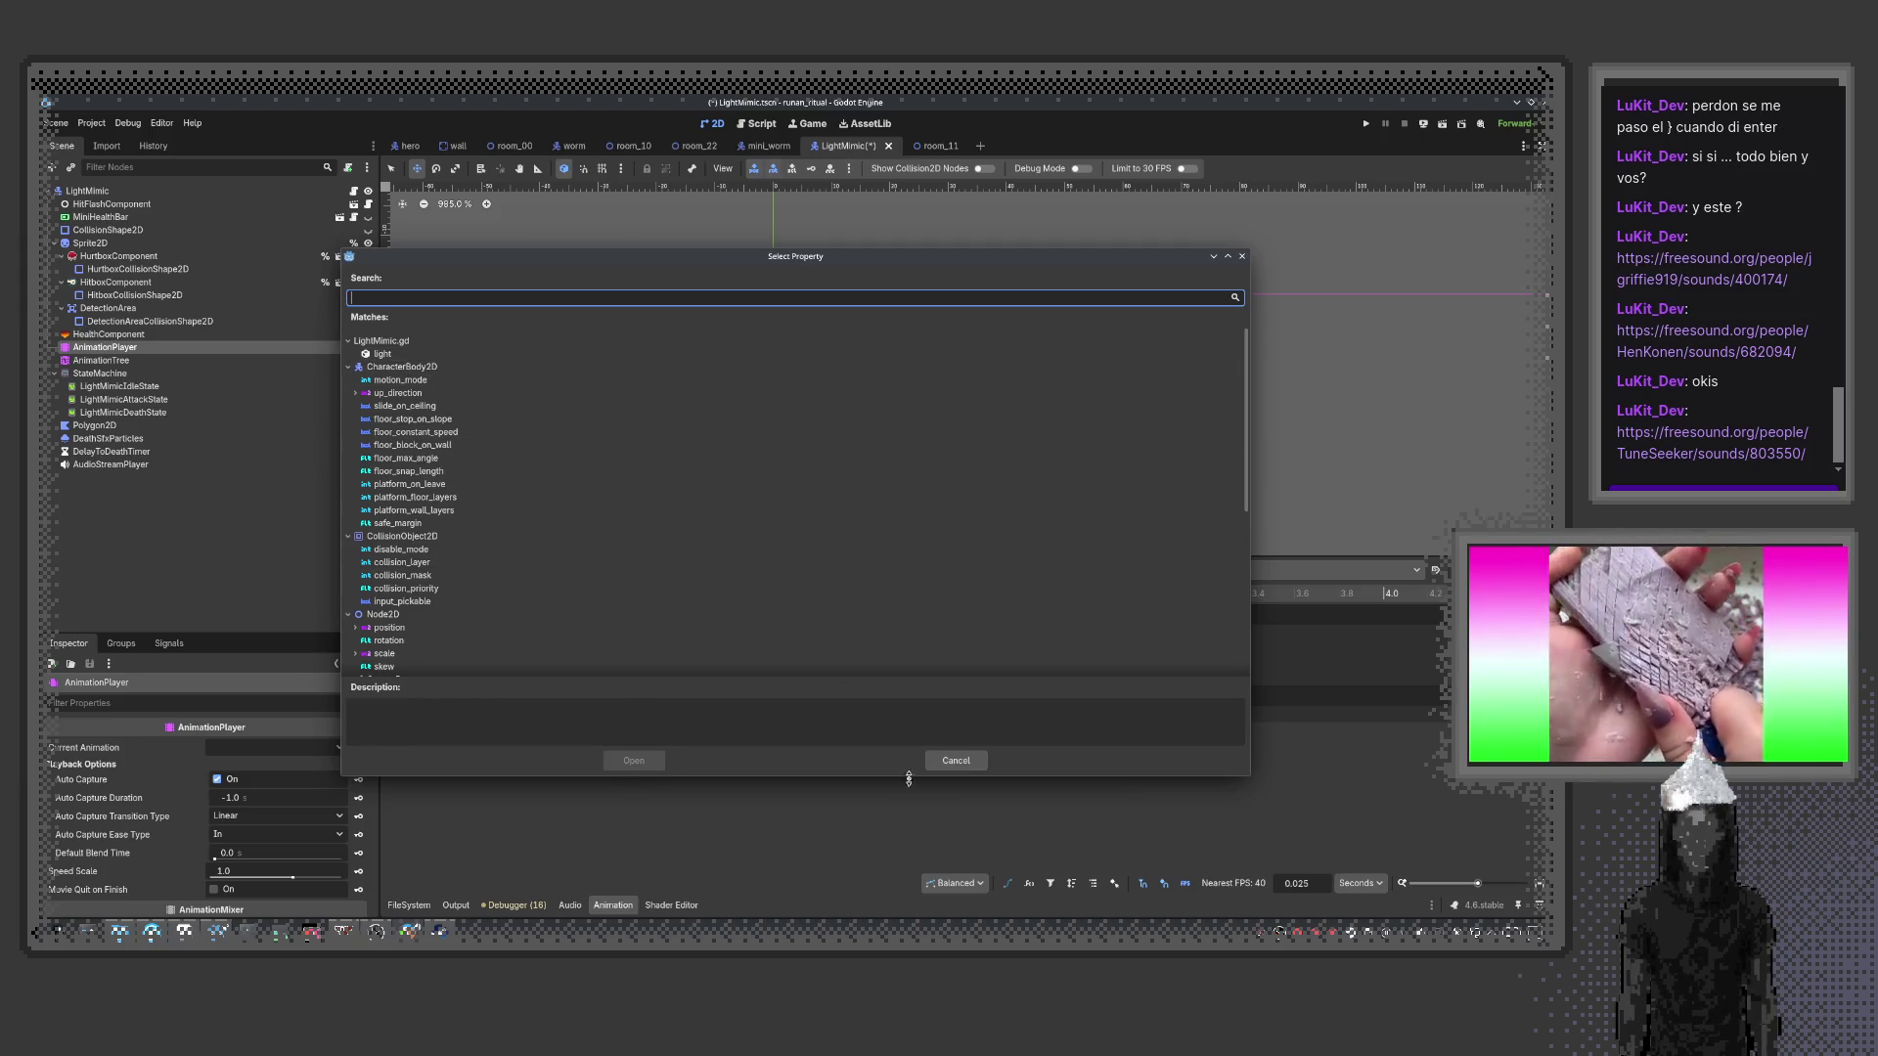
click(957, 761)
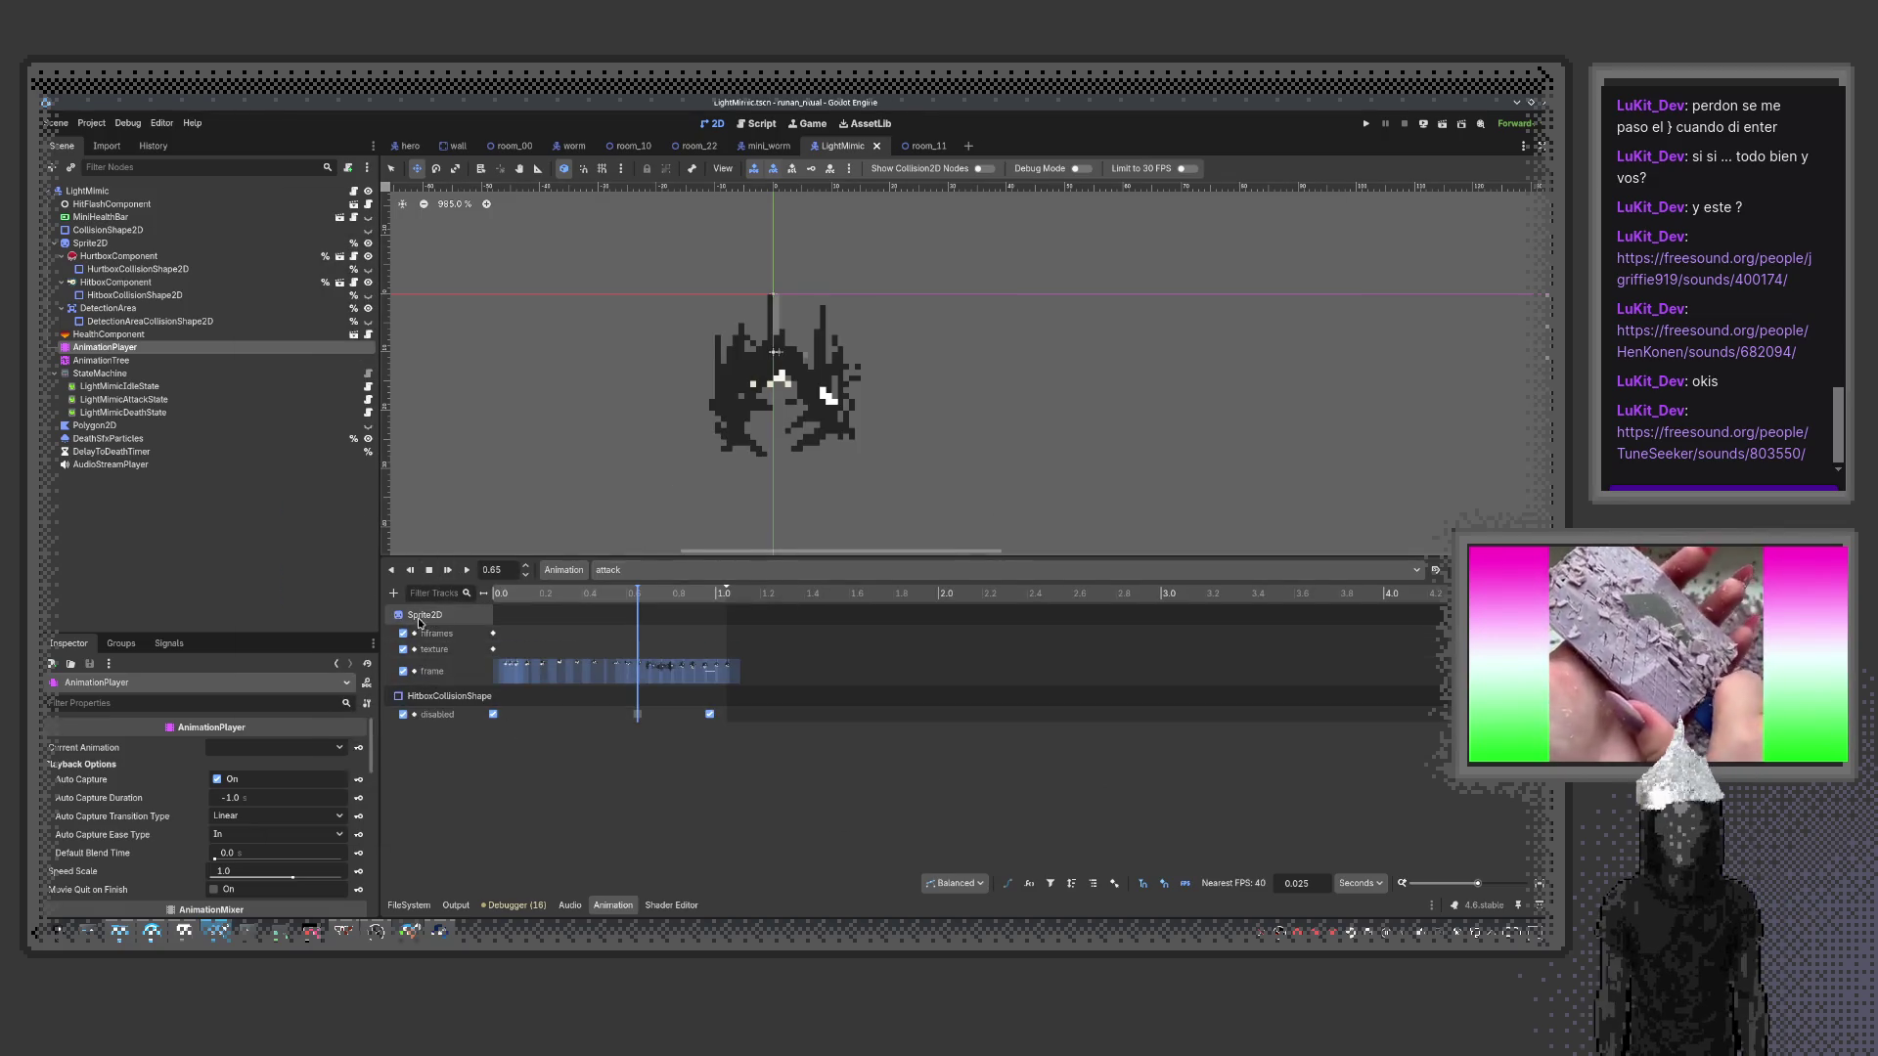
click(395, 594)
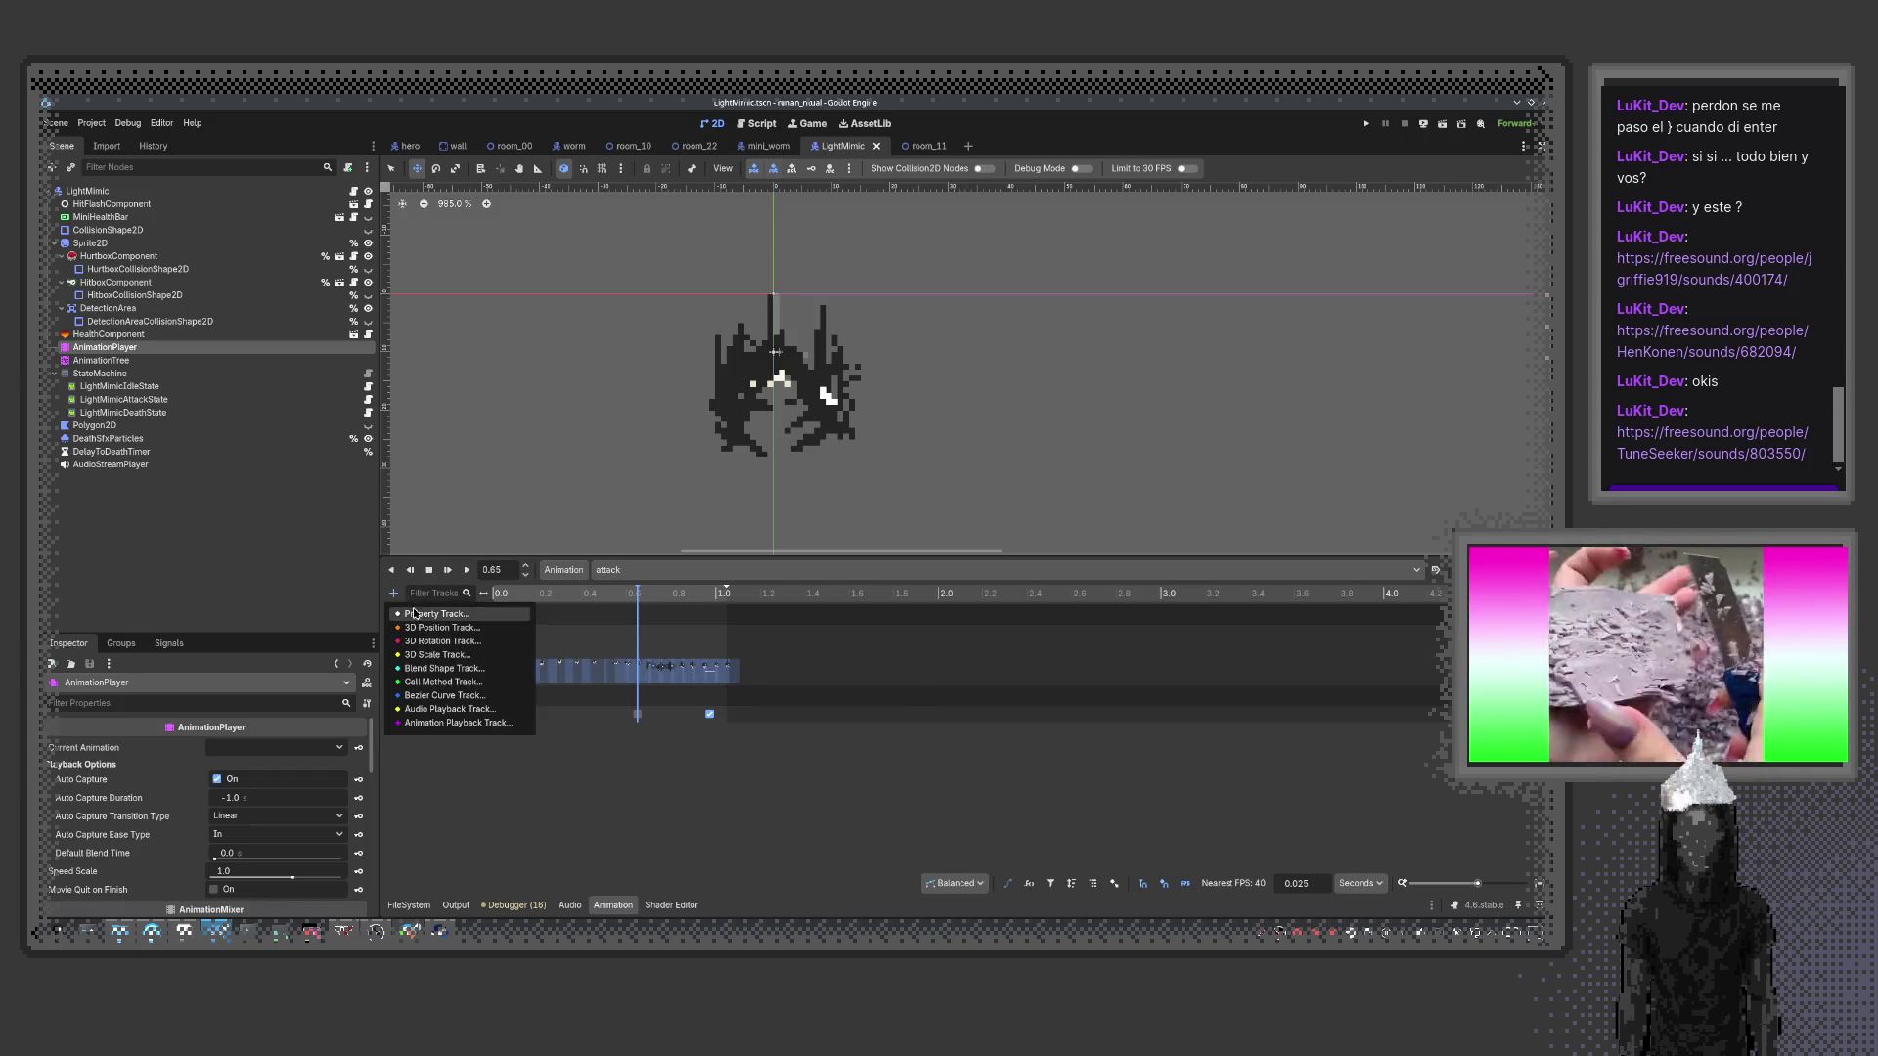
click(434, 616)
double_click(780, 349)
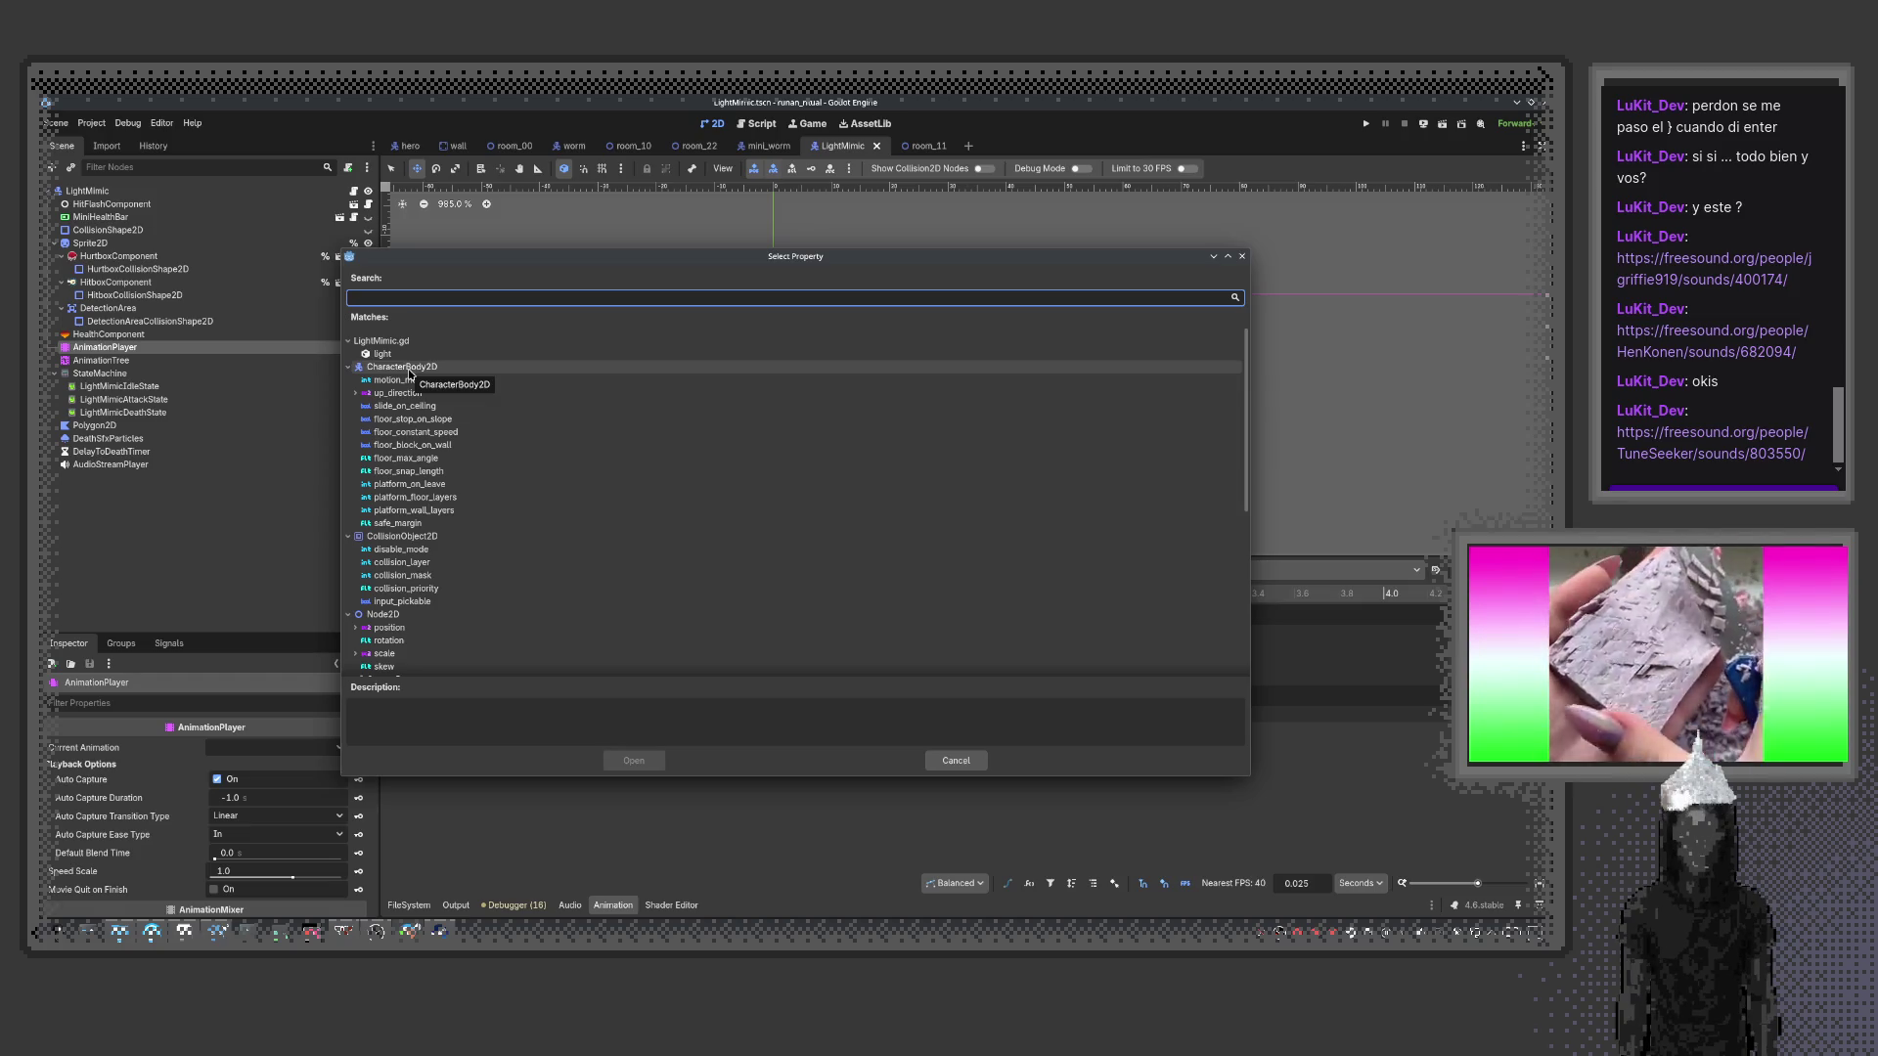
click(1242, 257)
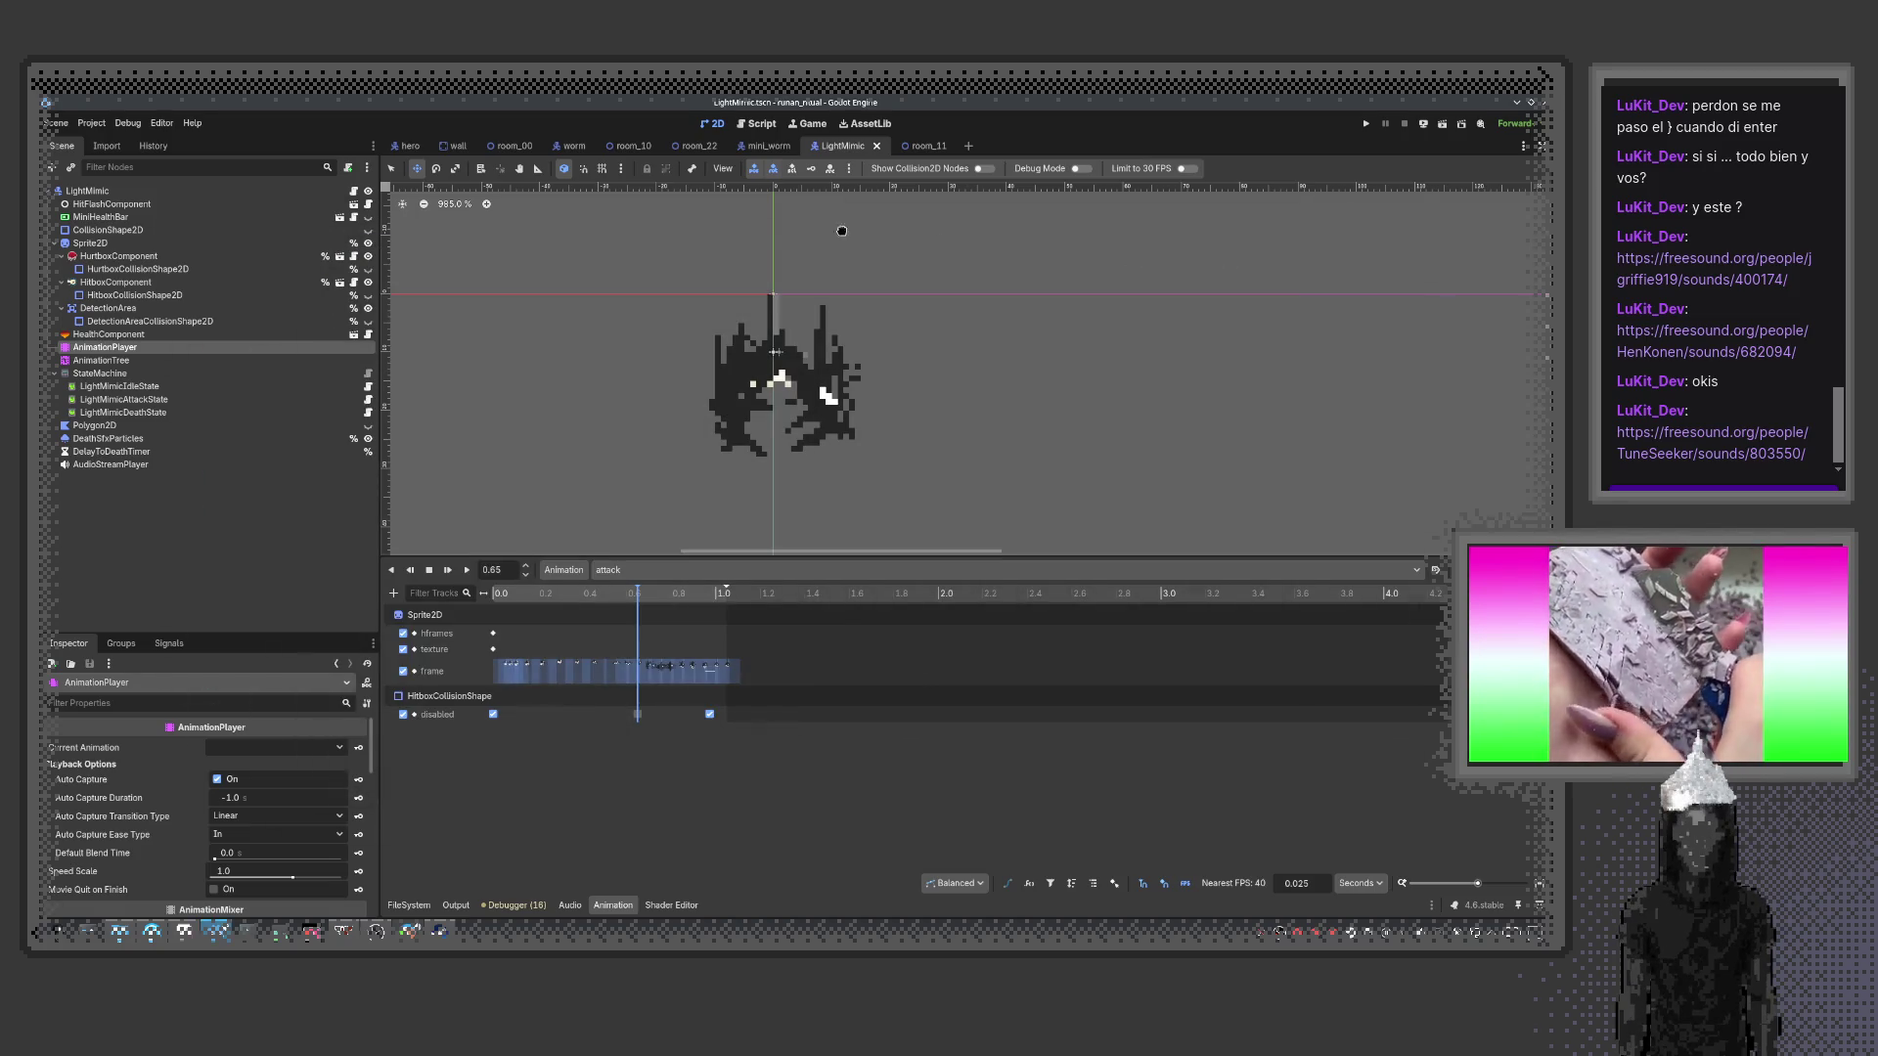
click(354, 191)
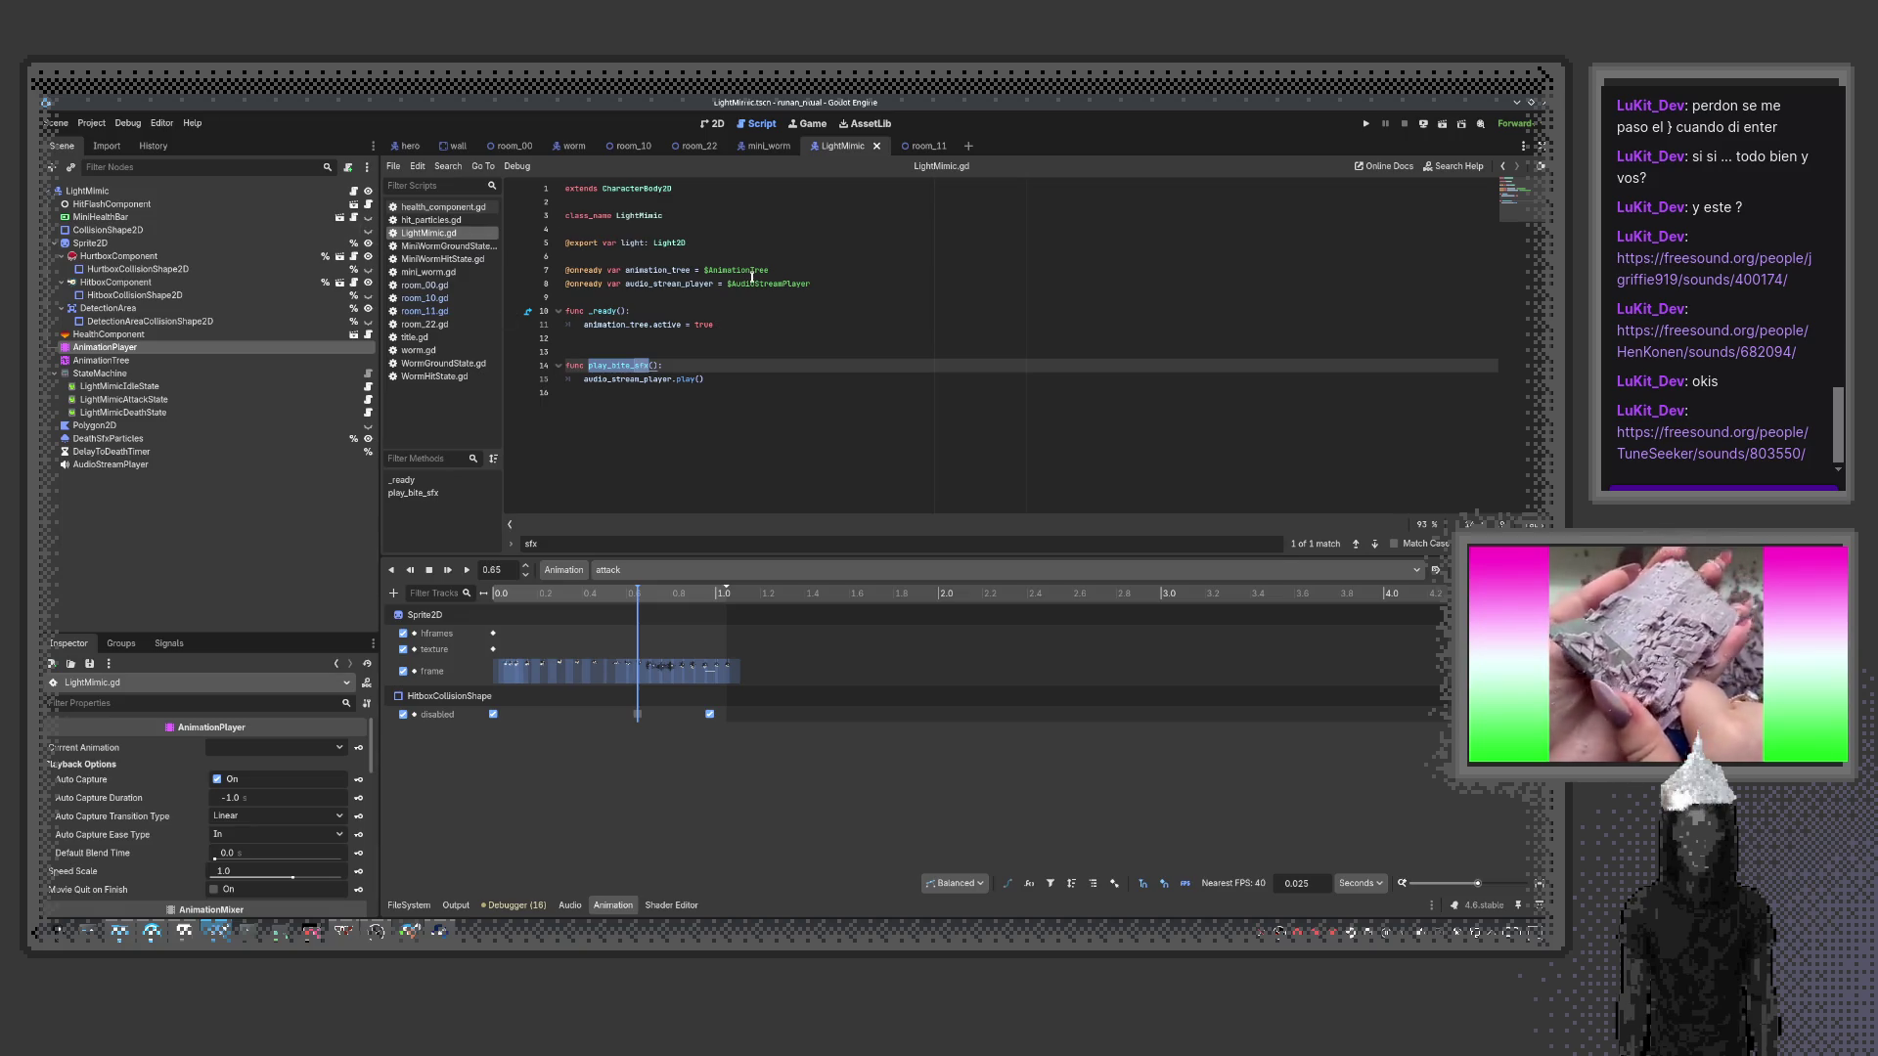
Close and reopen LightMimic.tscn through the quick scene search for 'light'
click(876, 146)
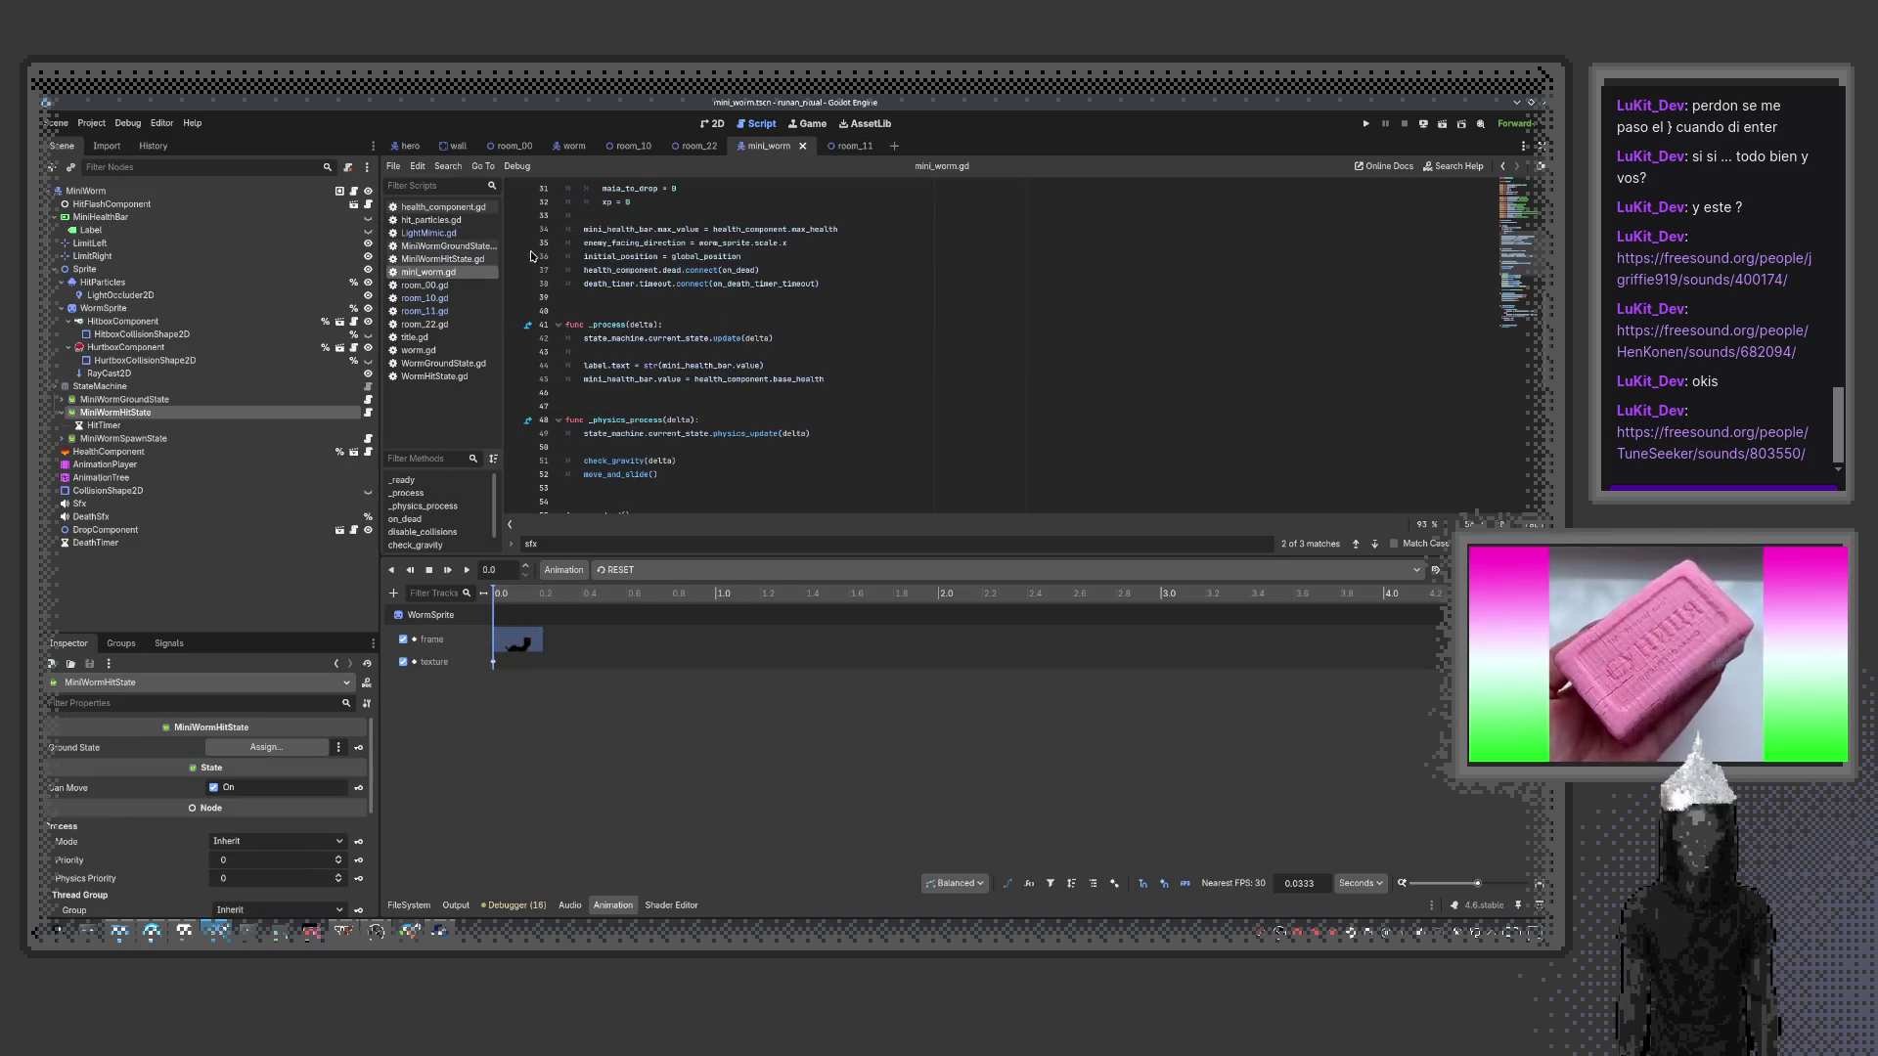
key(ctrl+shift+o)
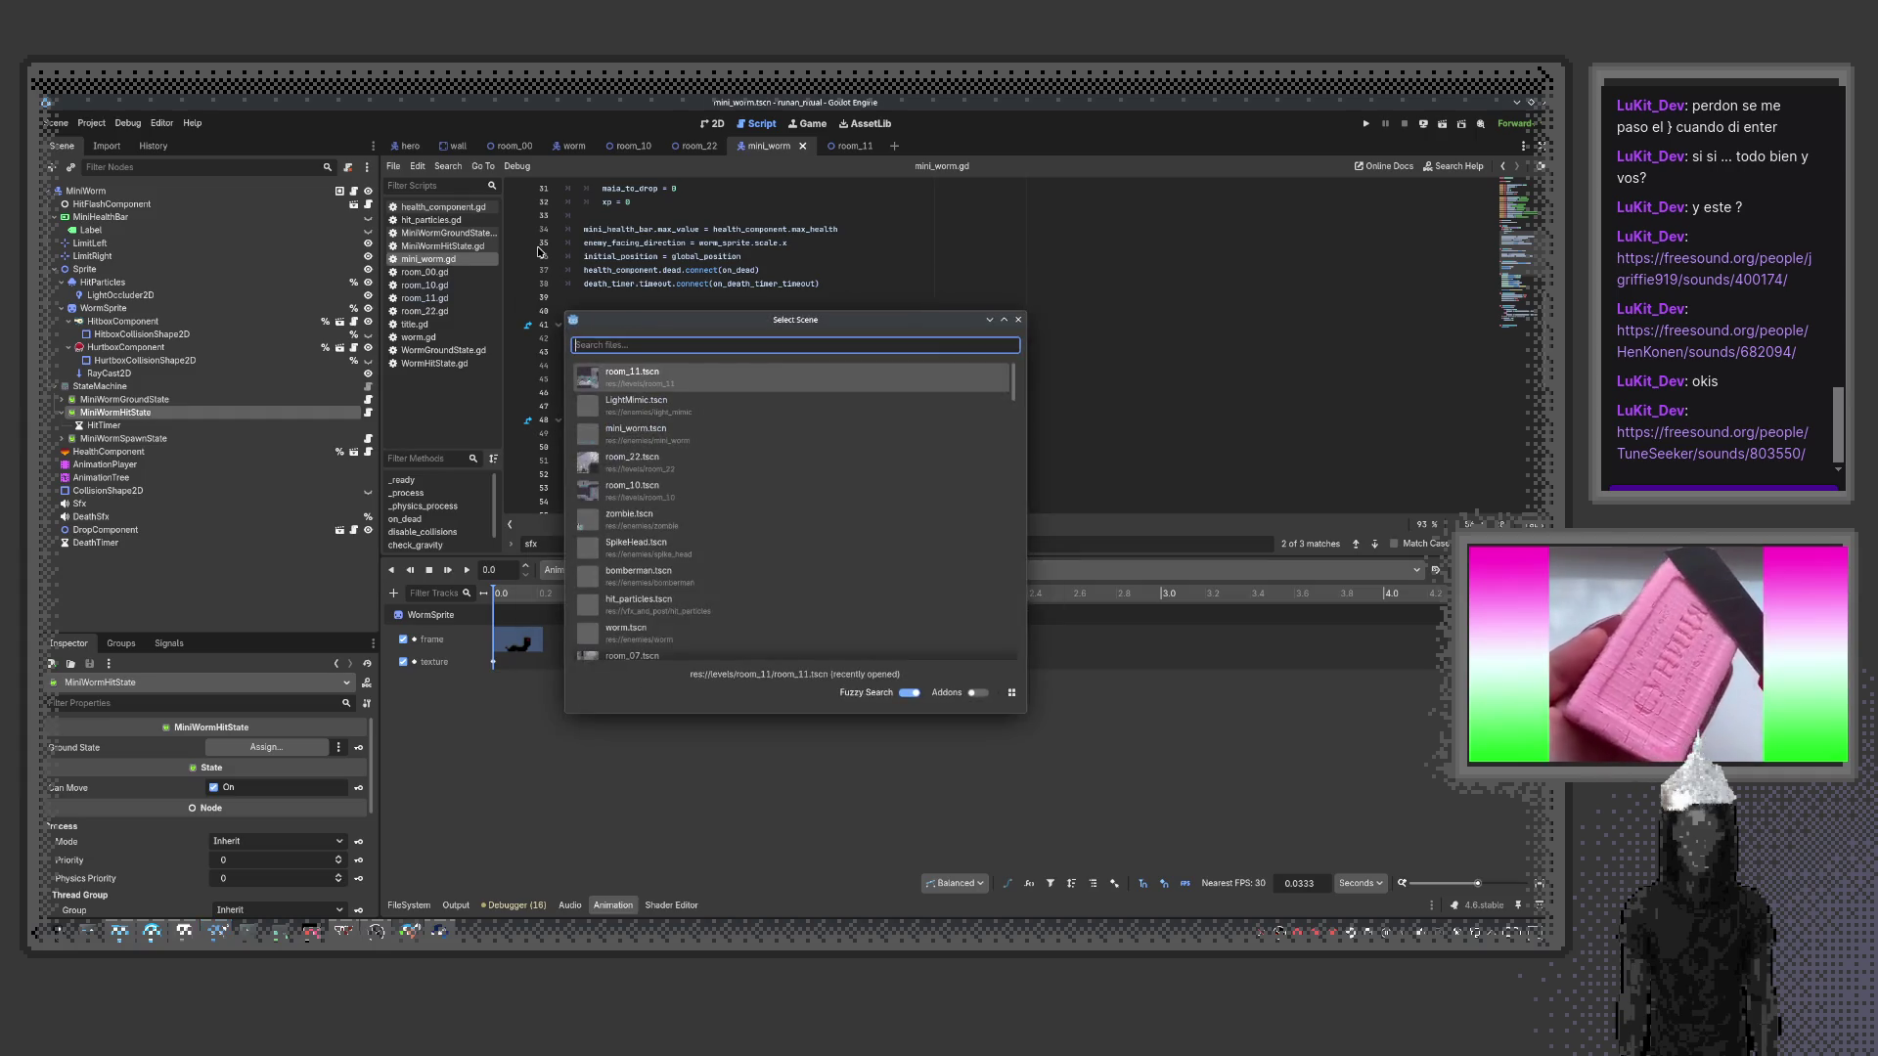
text(light)
key(Return)
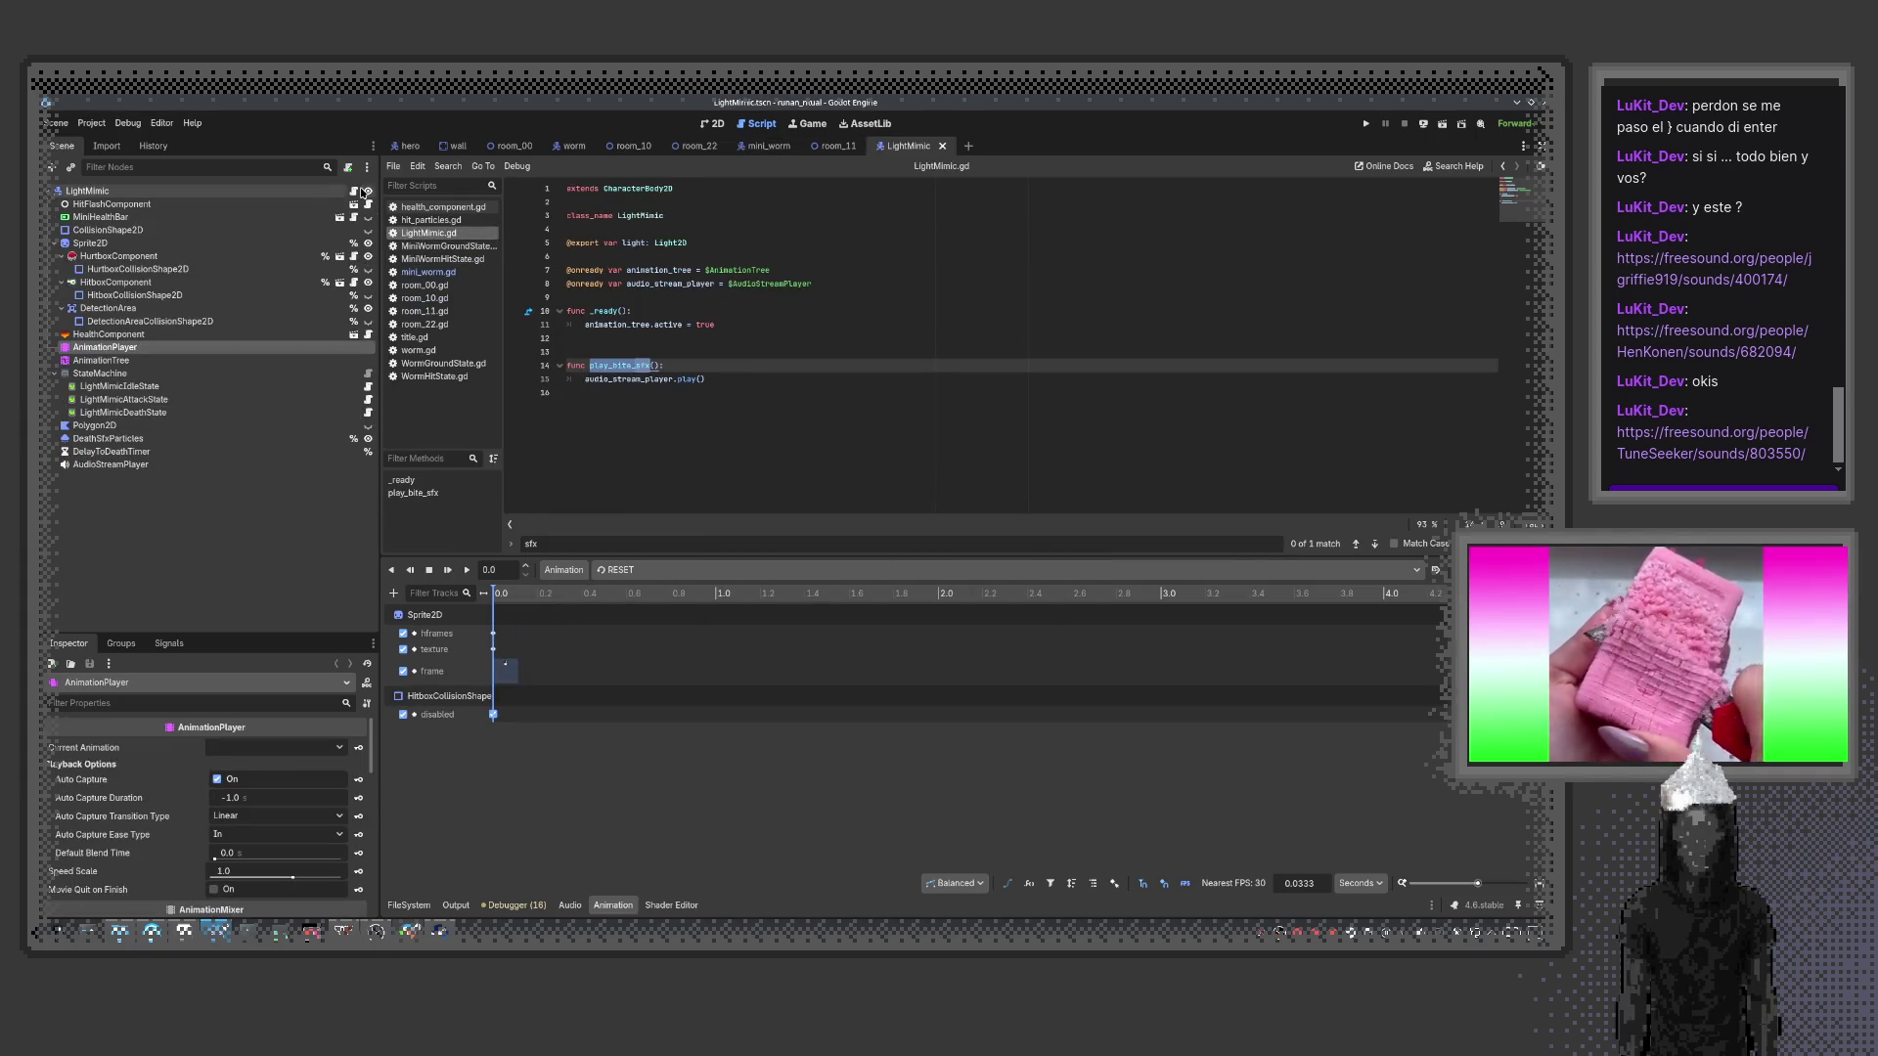
Show the attack animation on AnimationPlayer and set the playhead to 0.625 s
click(107, 347)
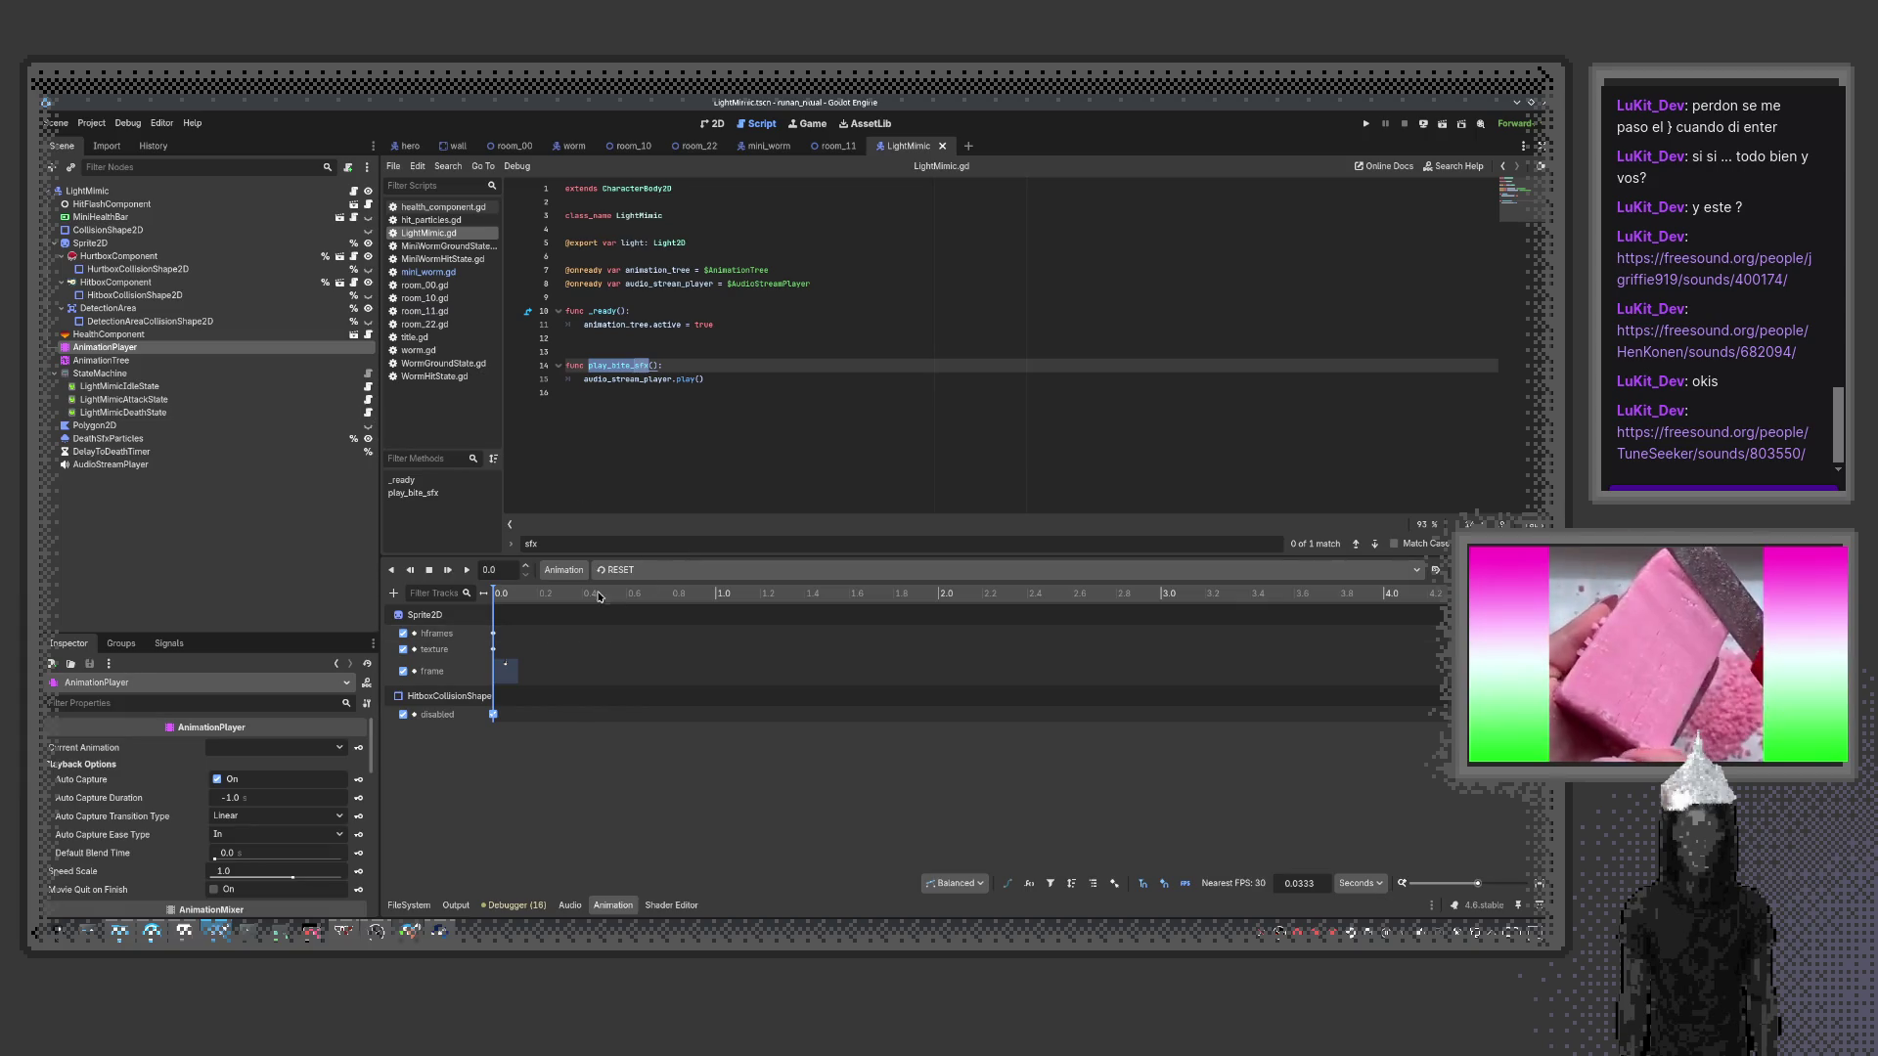
click(751, 570)
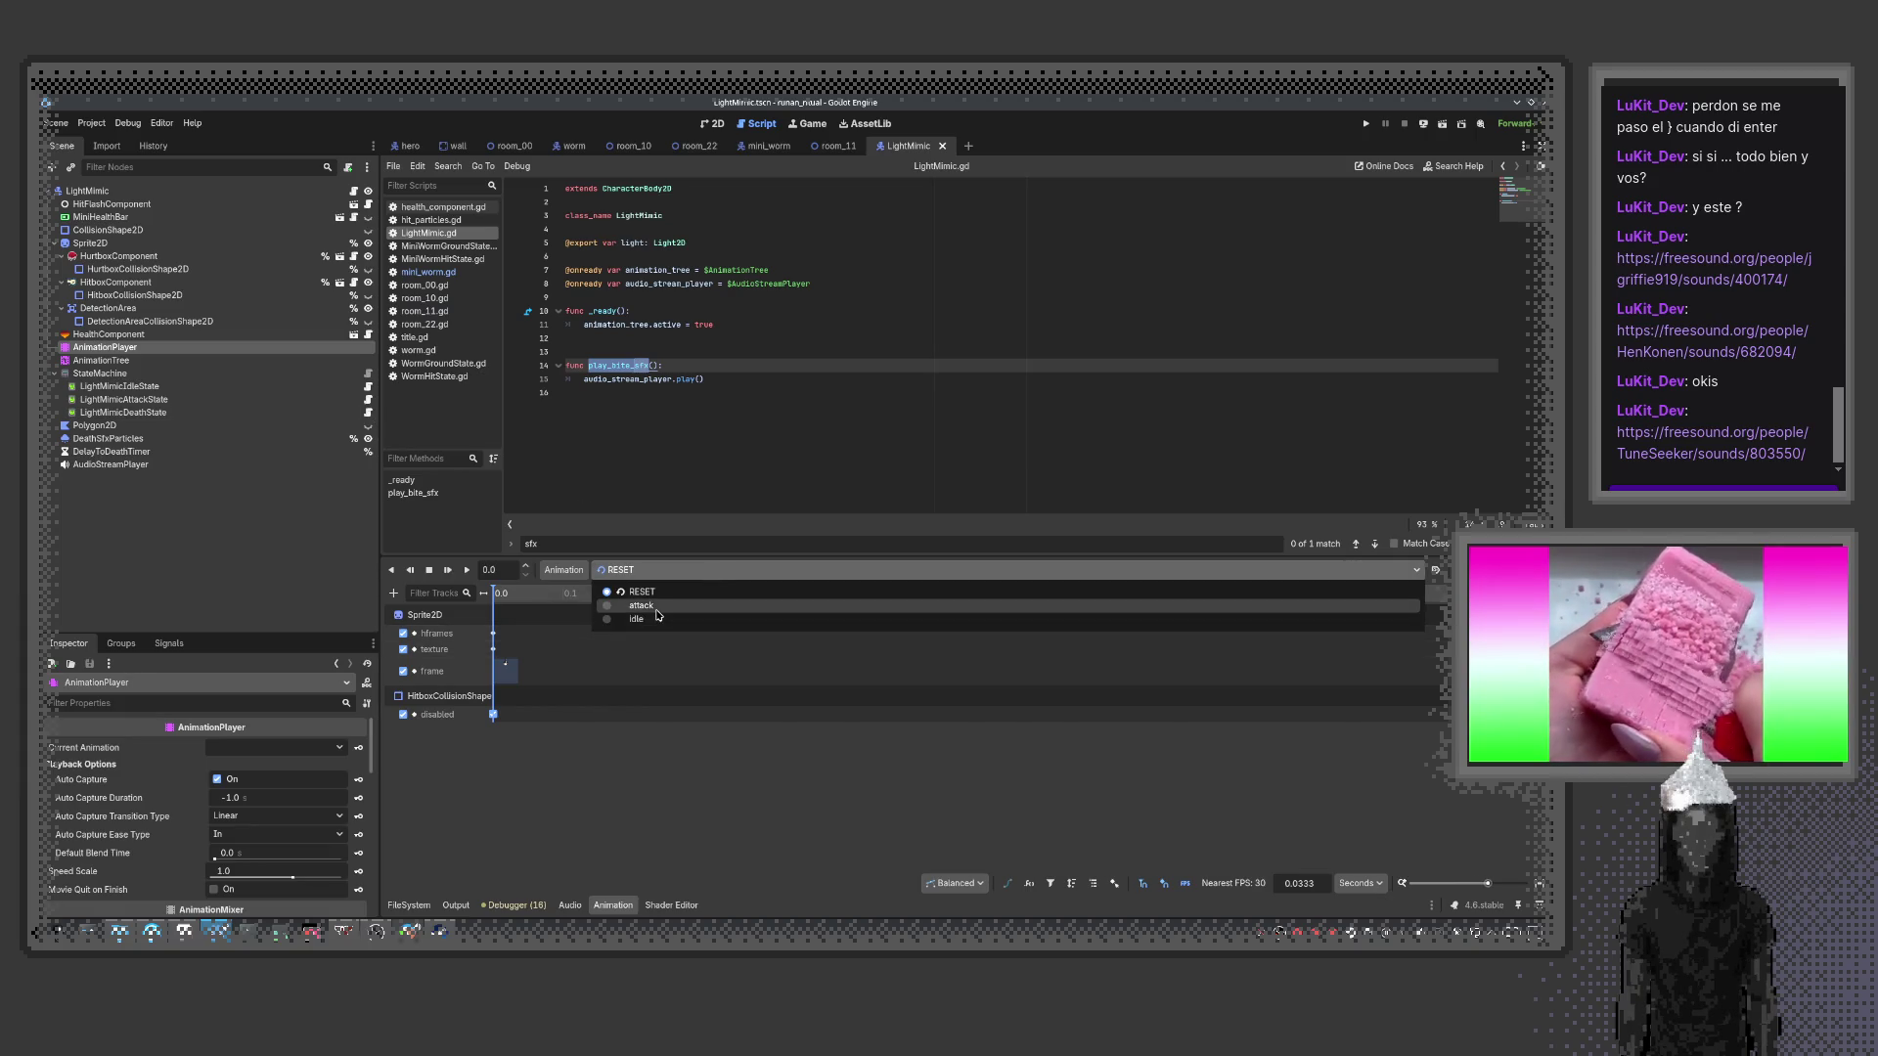
click(654, 608)
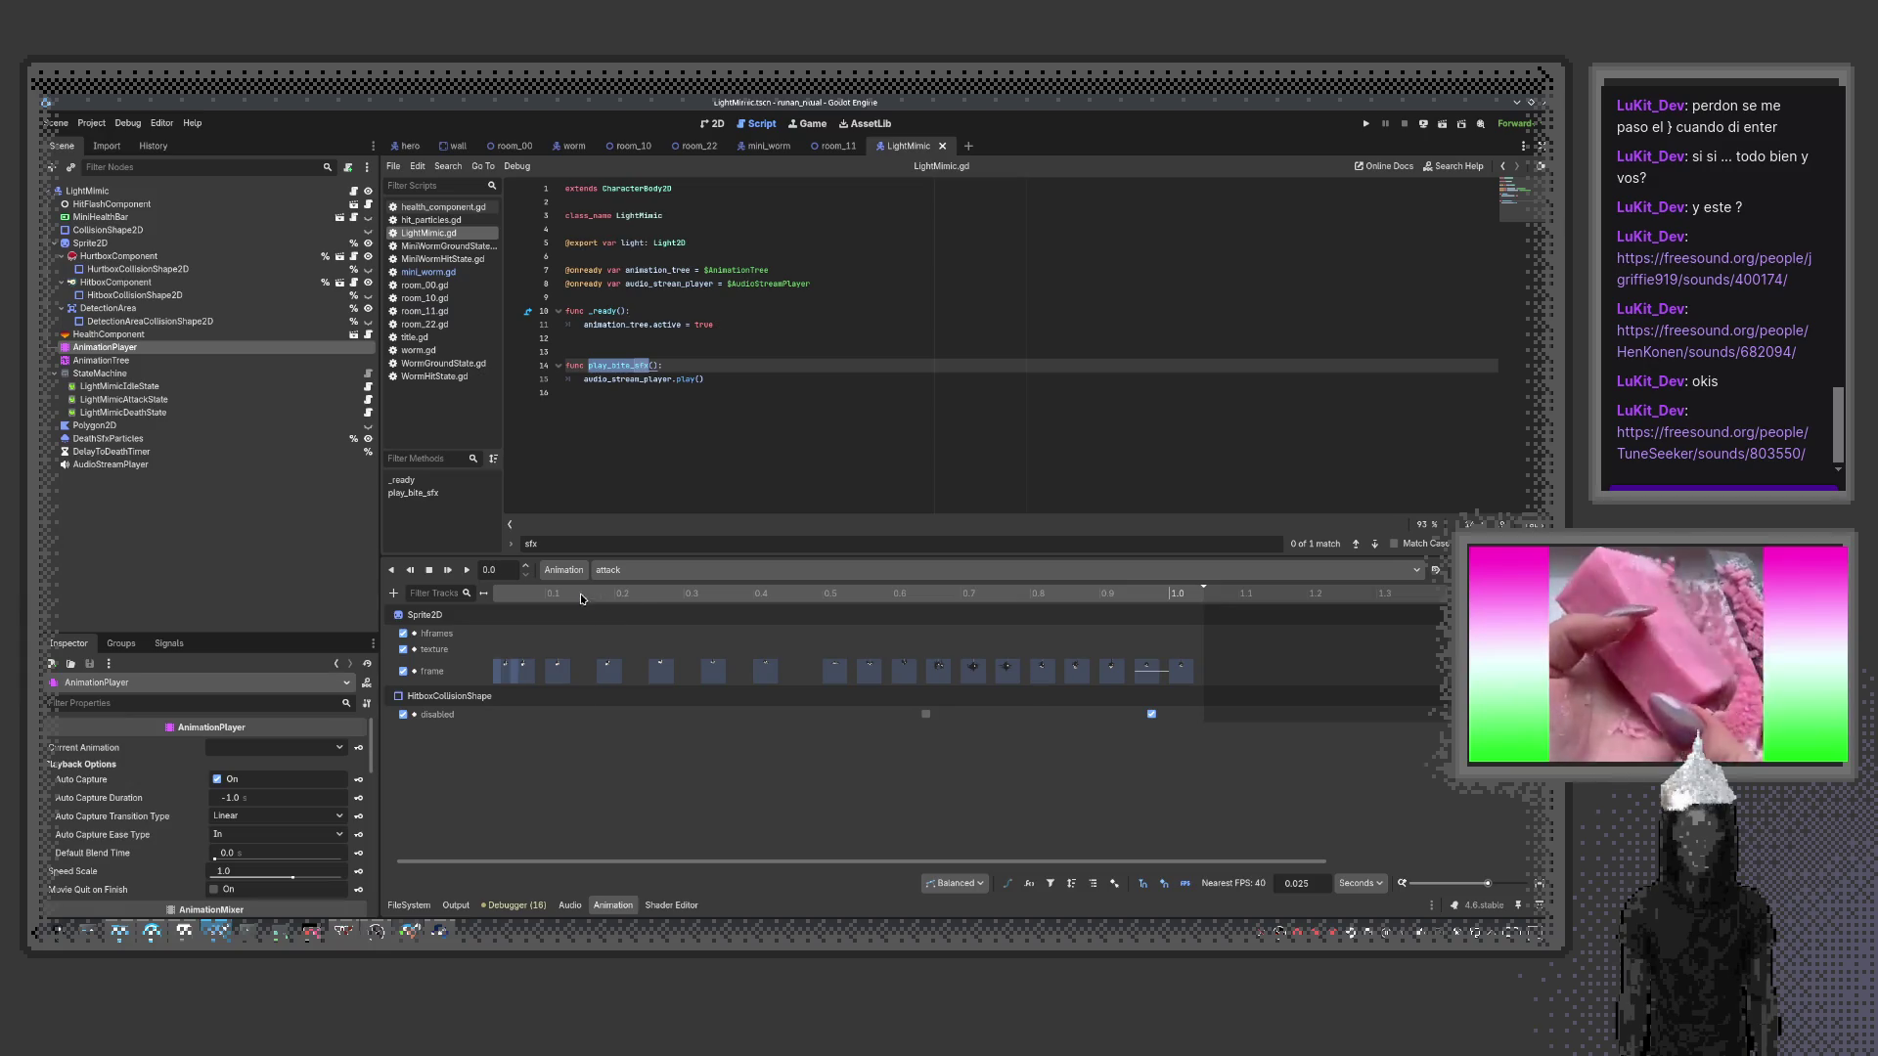
click(905, 607)
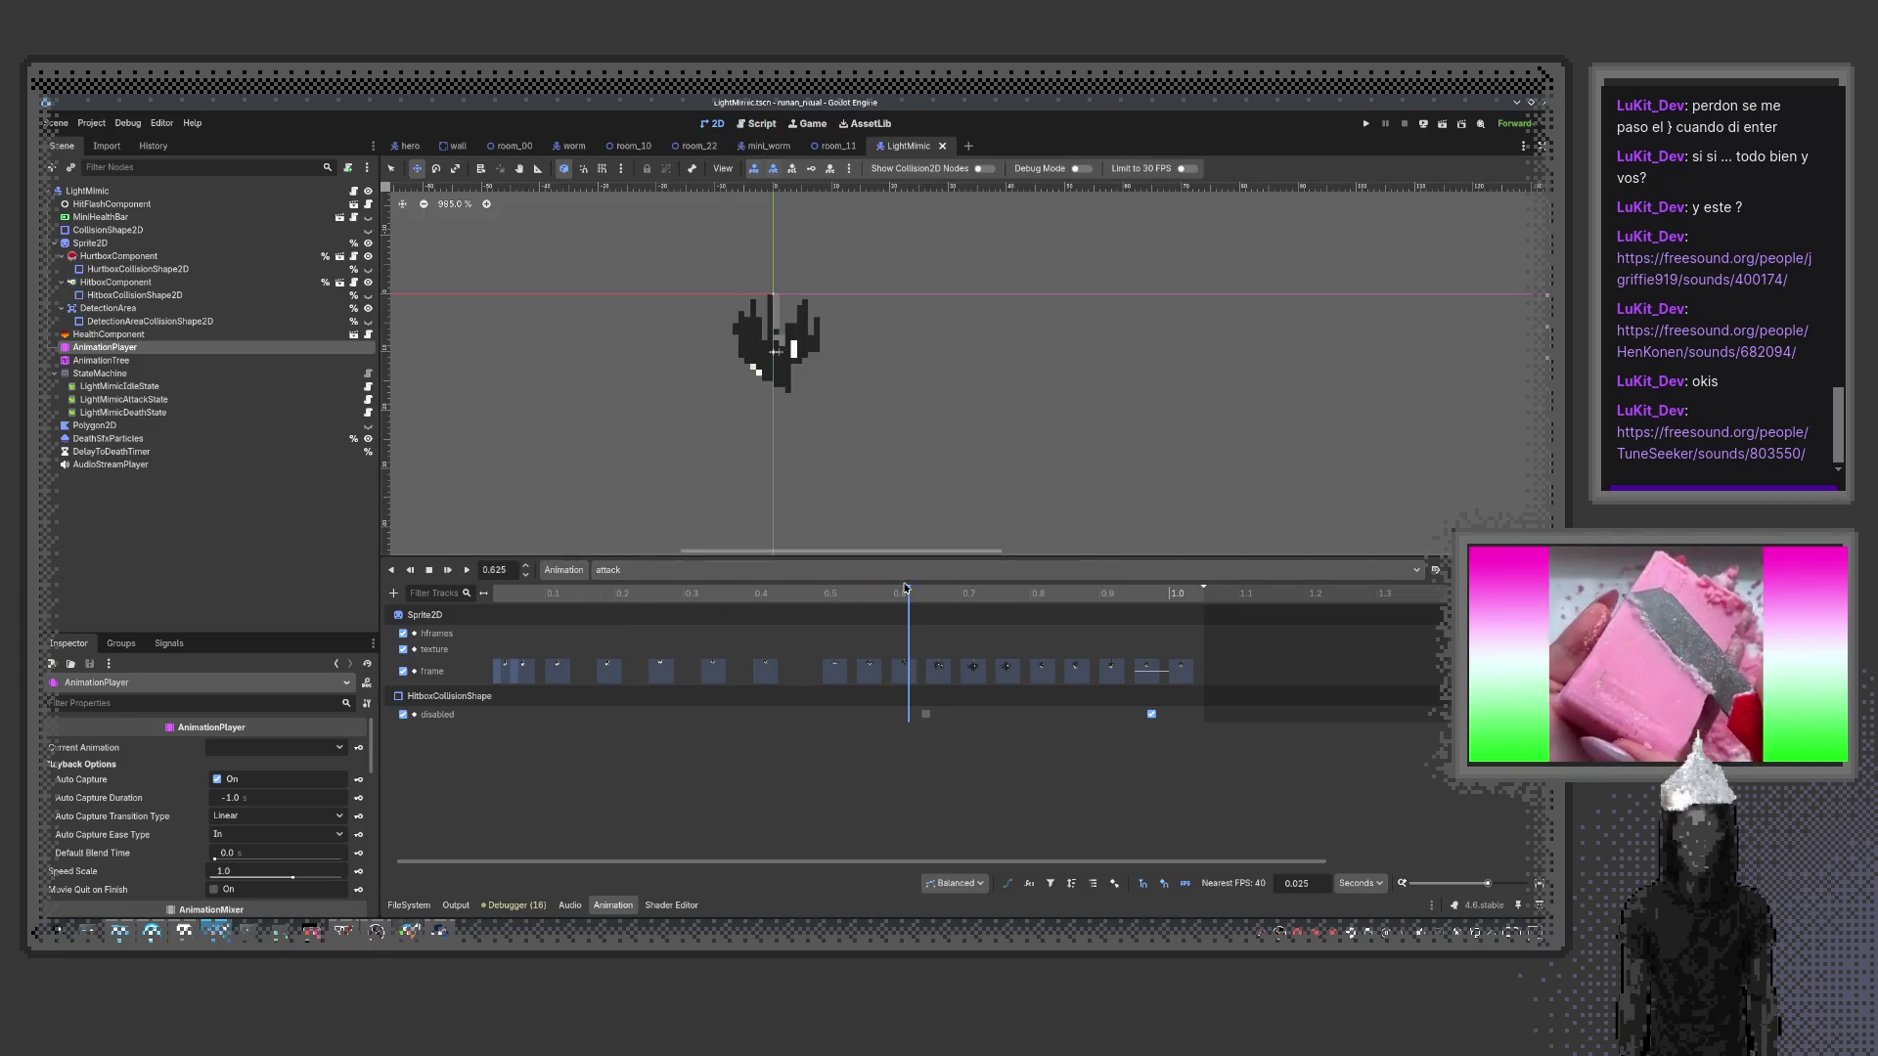
click(967, 608)
click(909, 607)
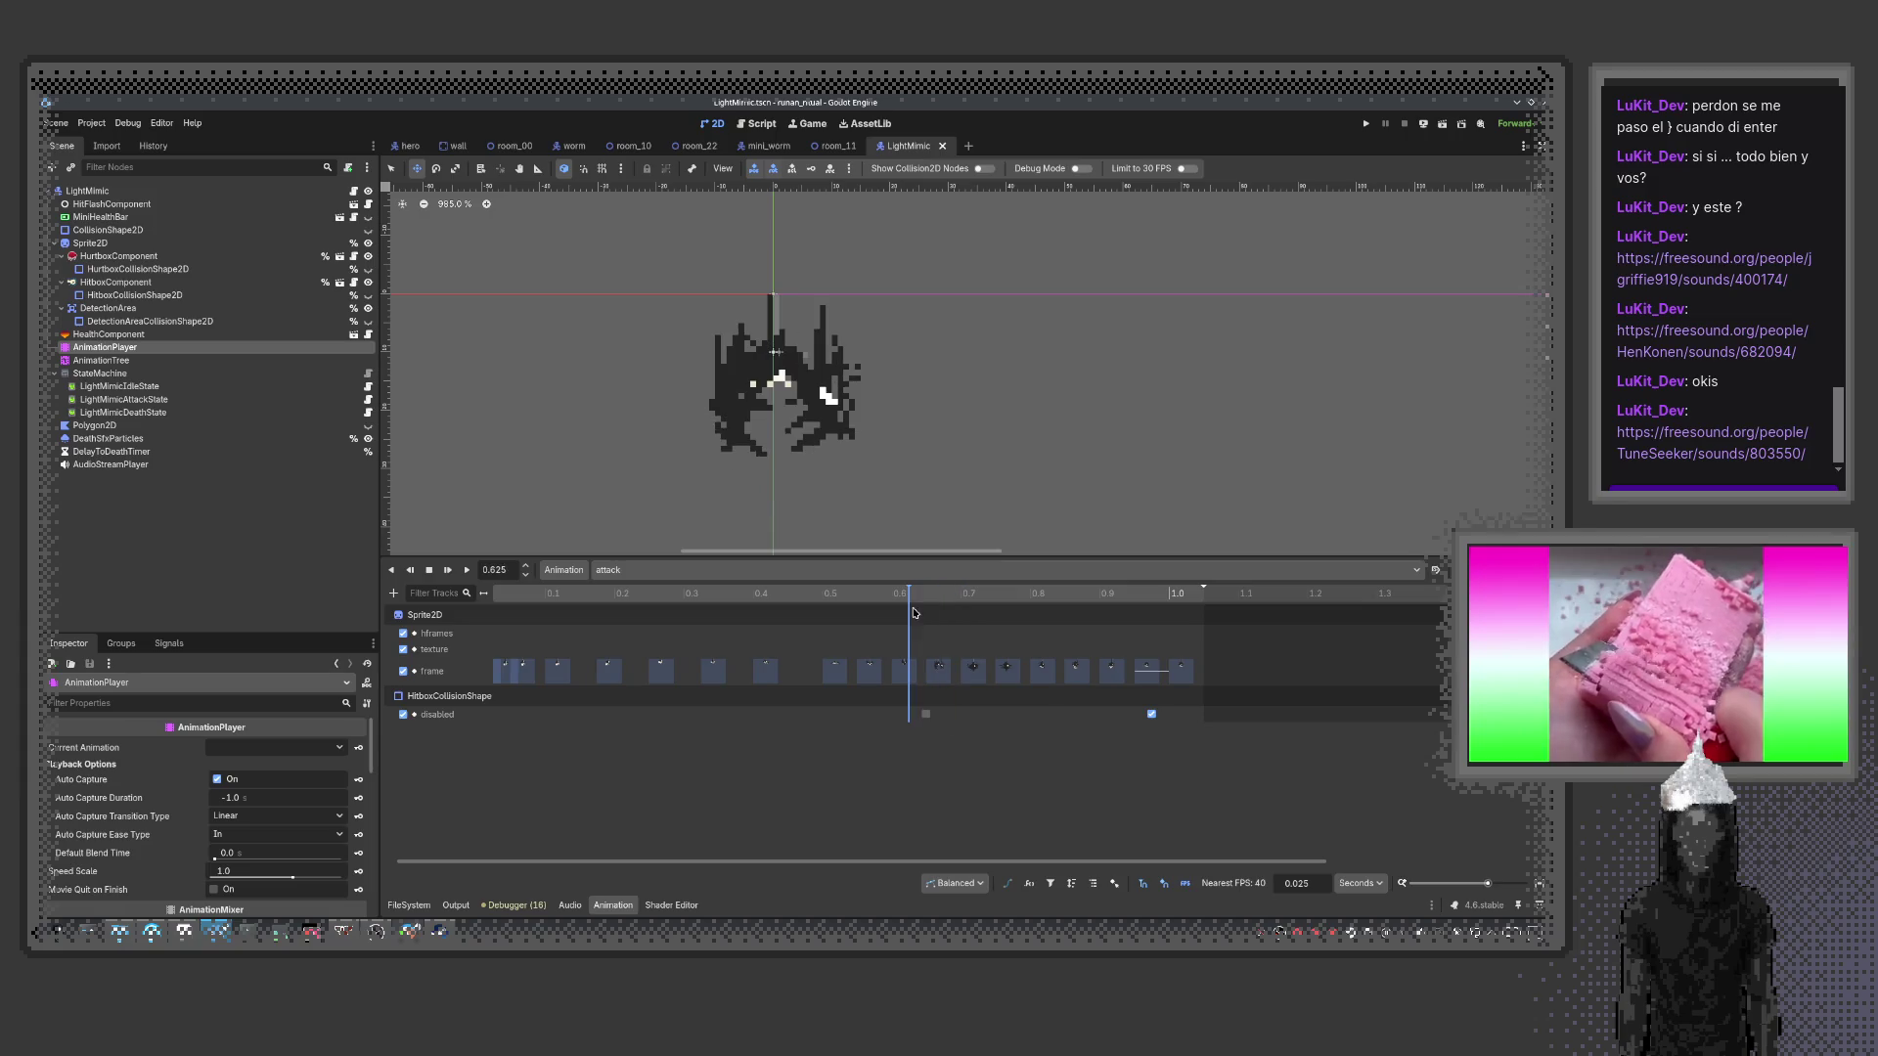
Try adding tracks targeting the LightMimic root, cancelling the property and node pickers
click(393, 593)
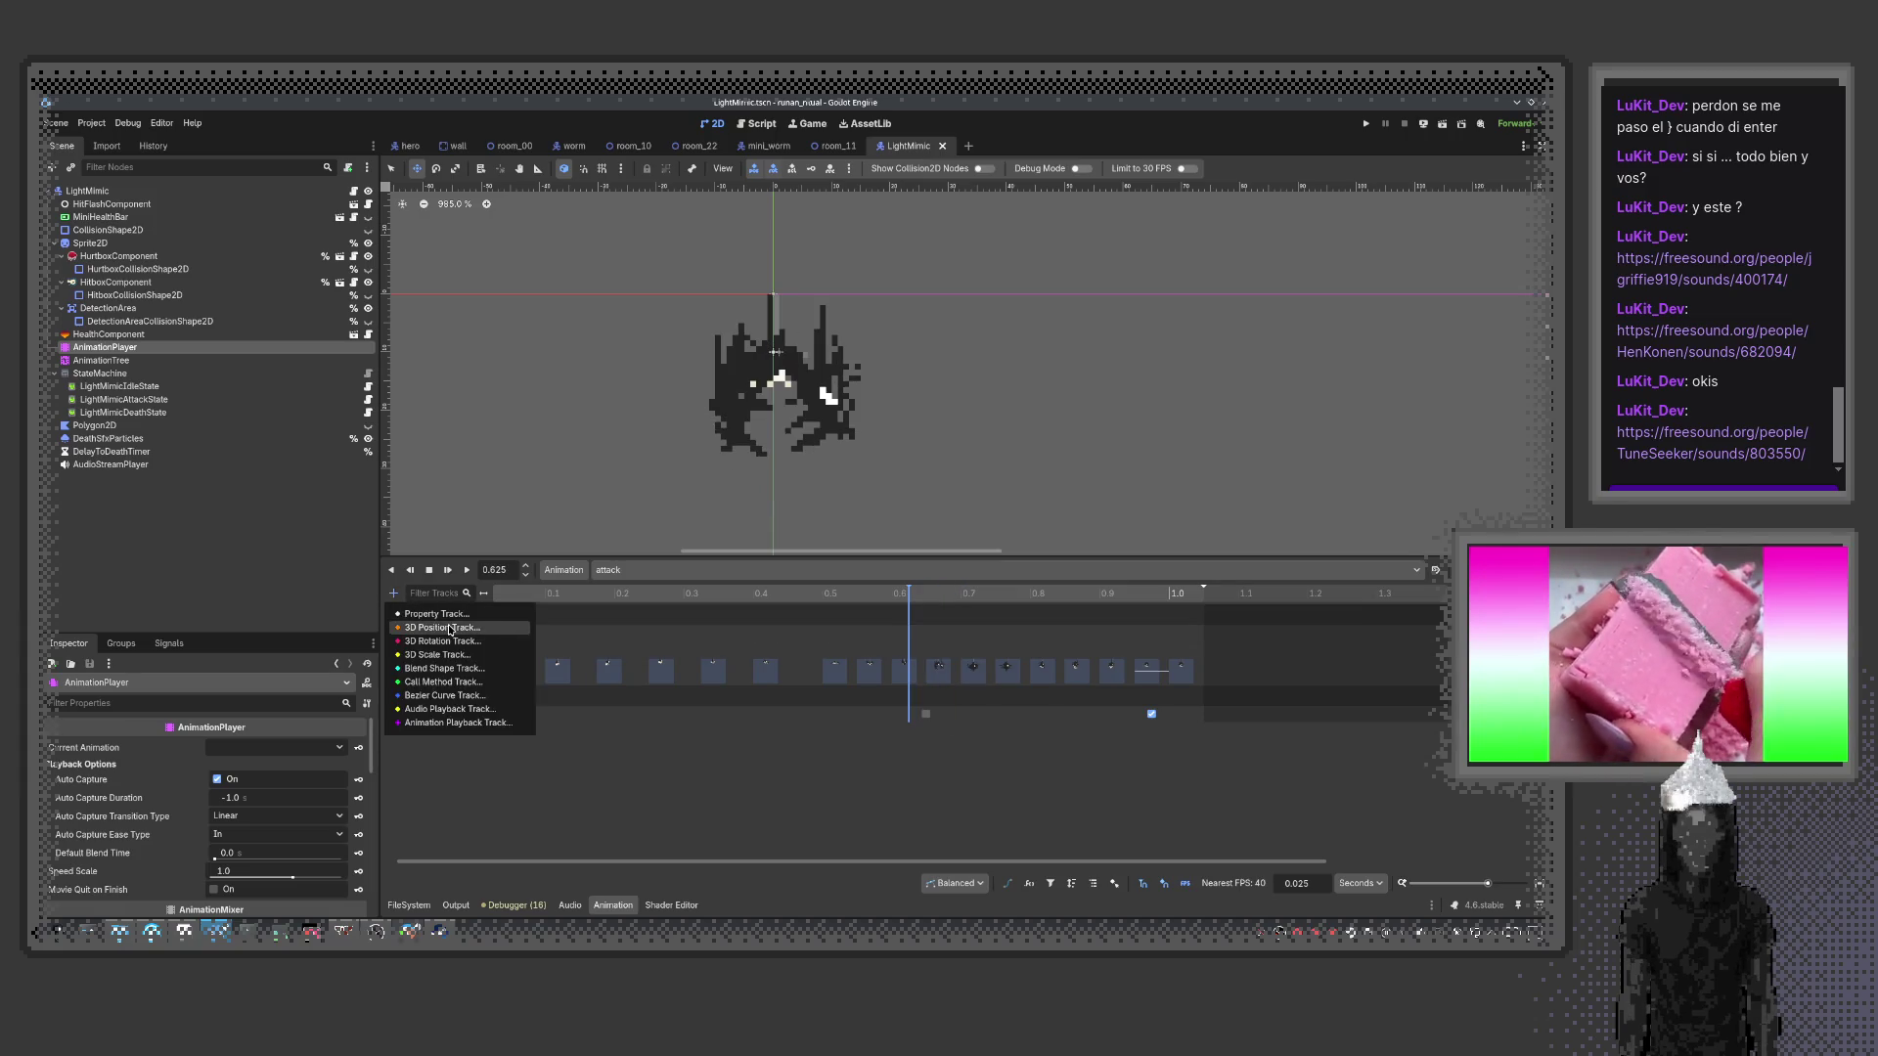
click(431, 605)
double_click(739, 351)
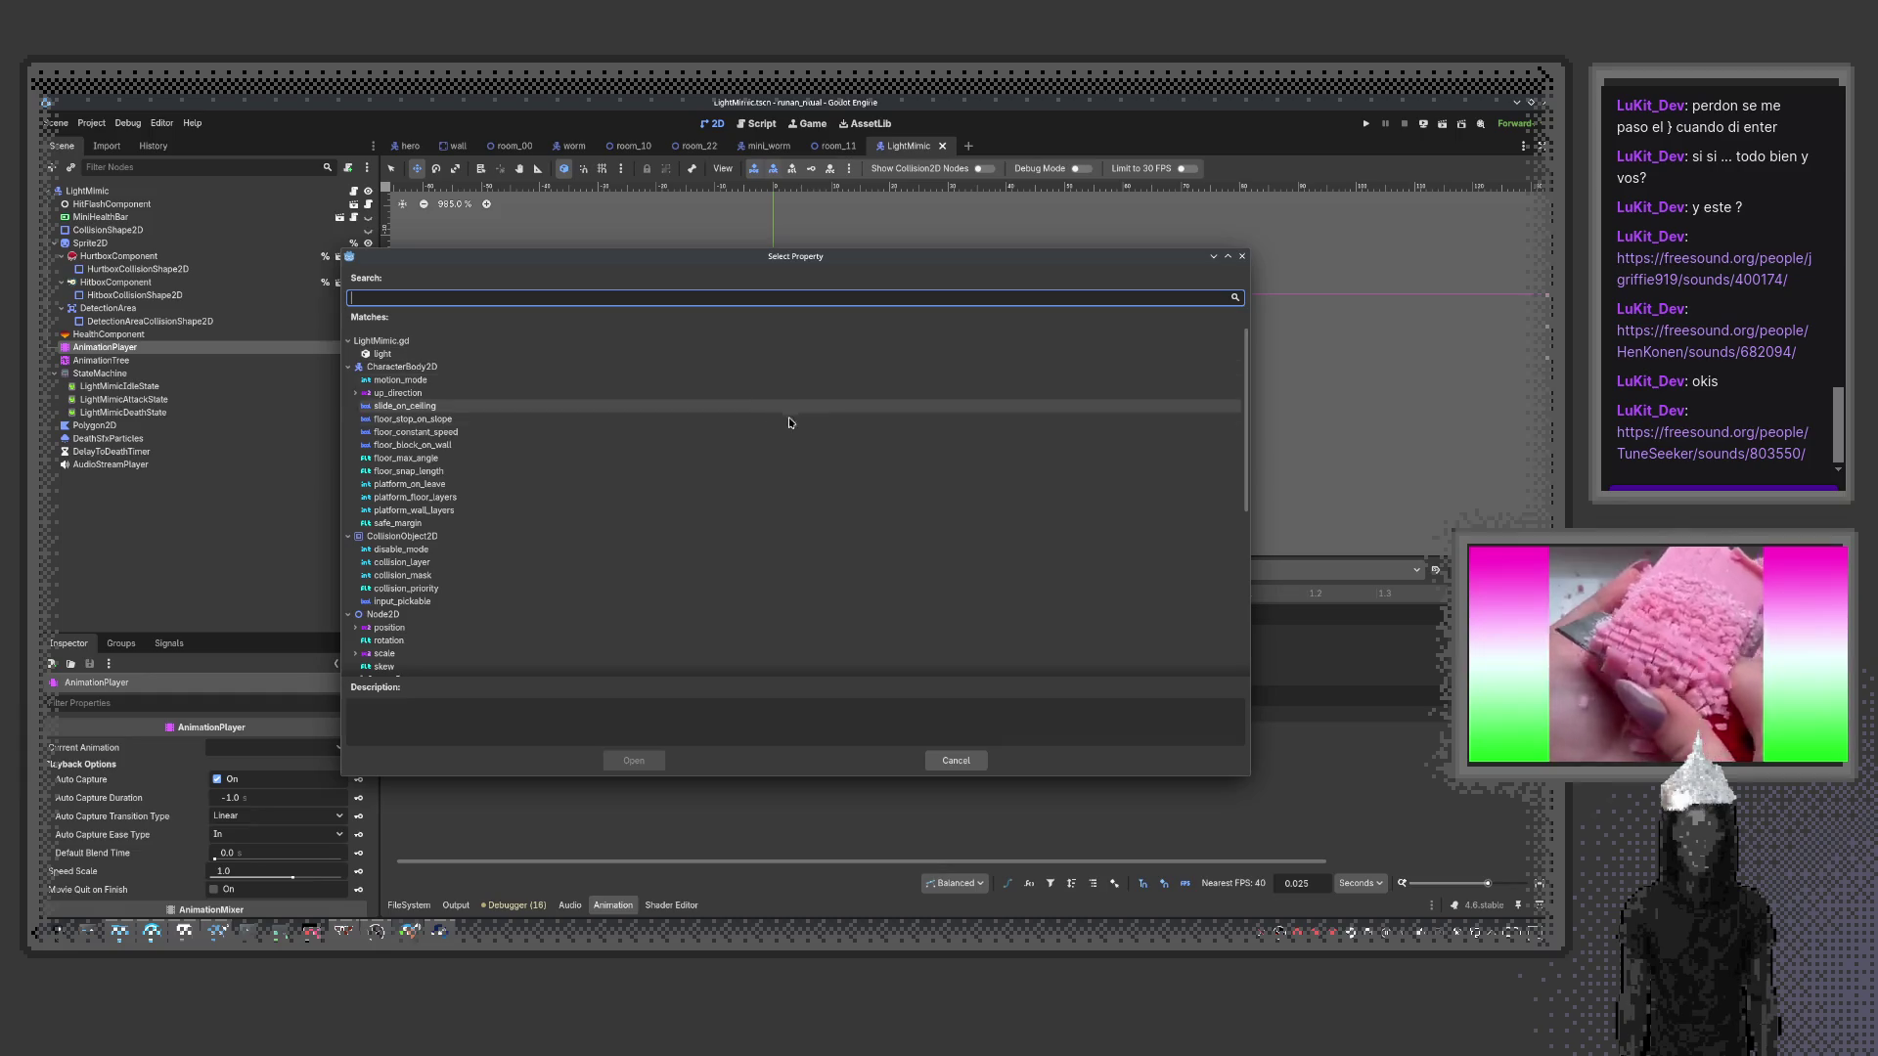
scroll(511, 503, down, 5)
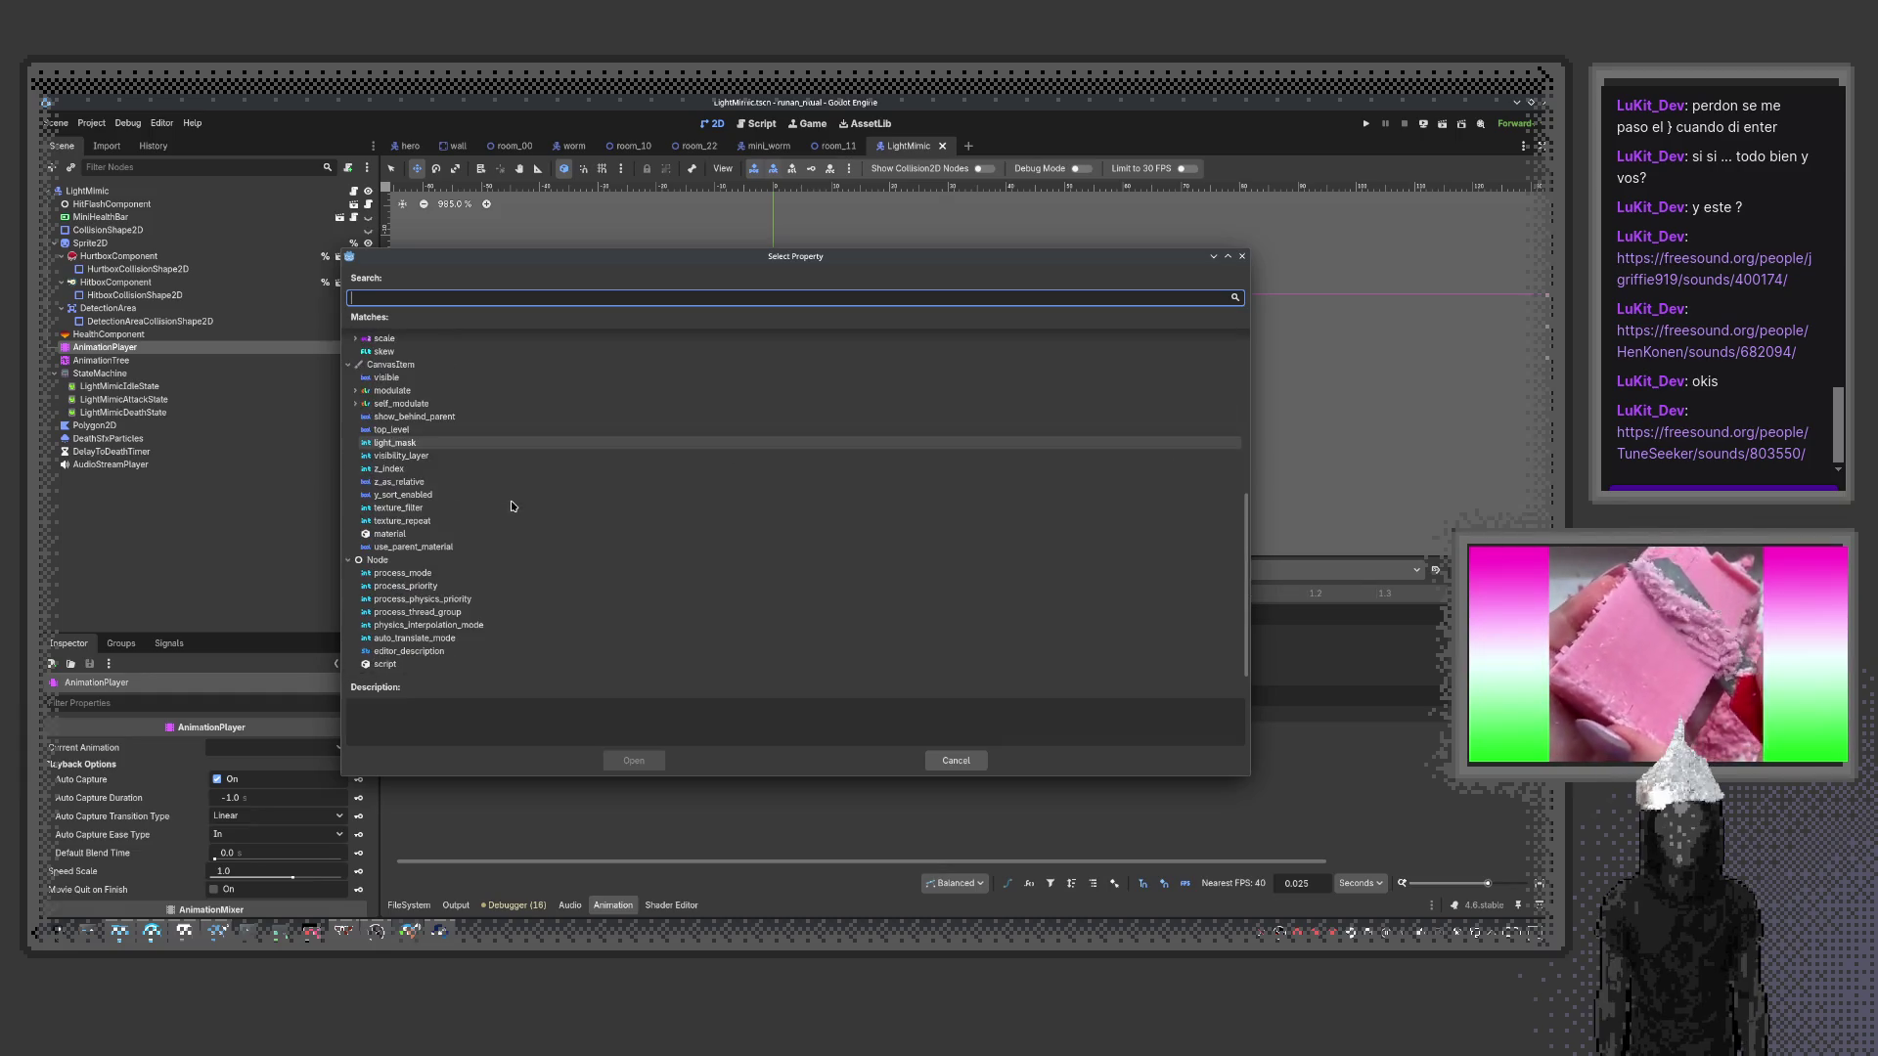
scroll(474, 334, up, 5)
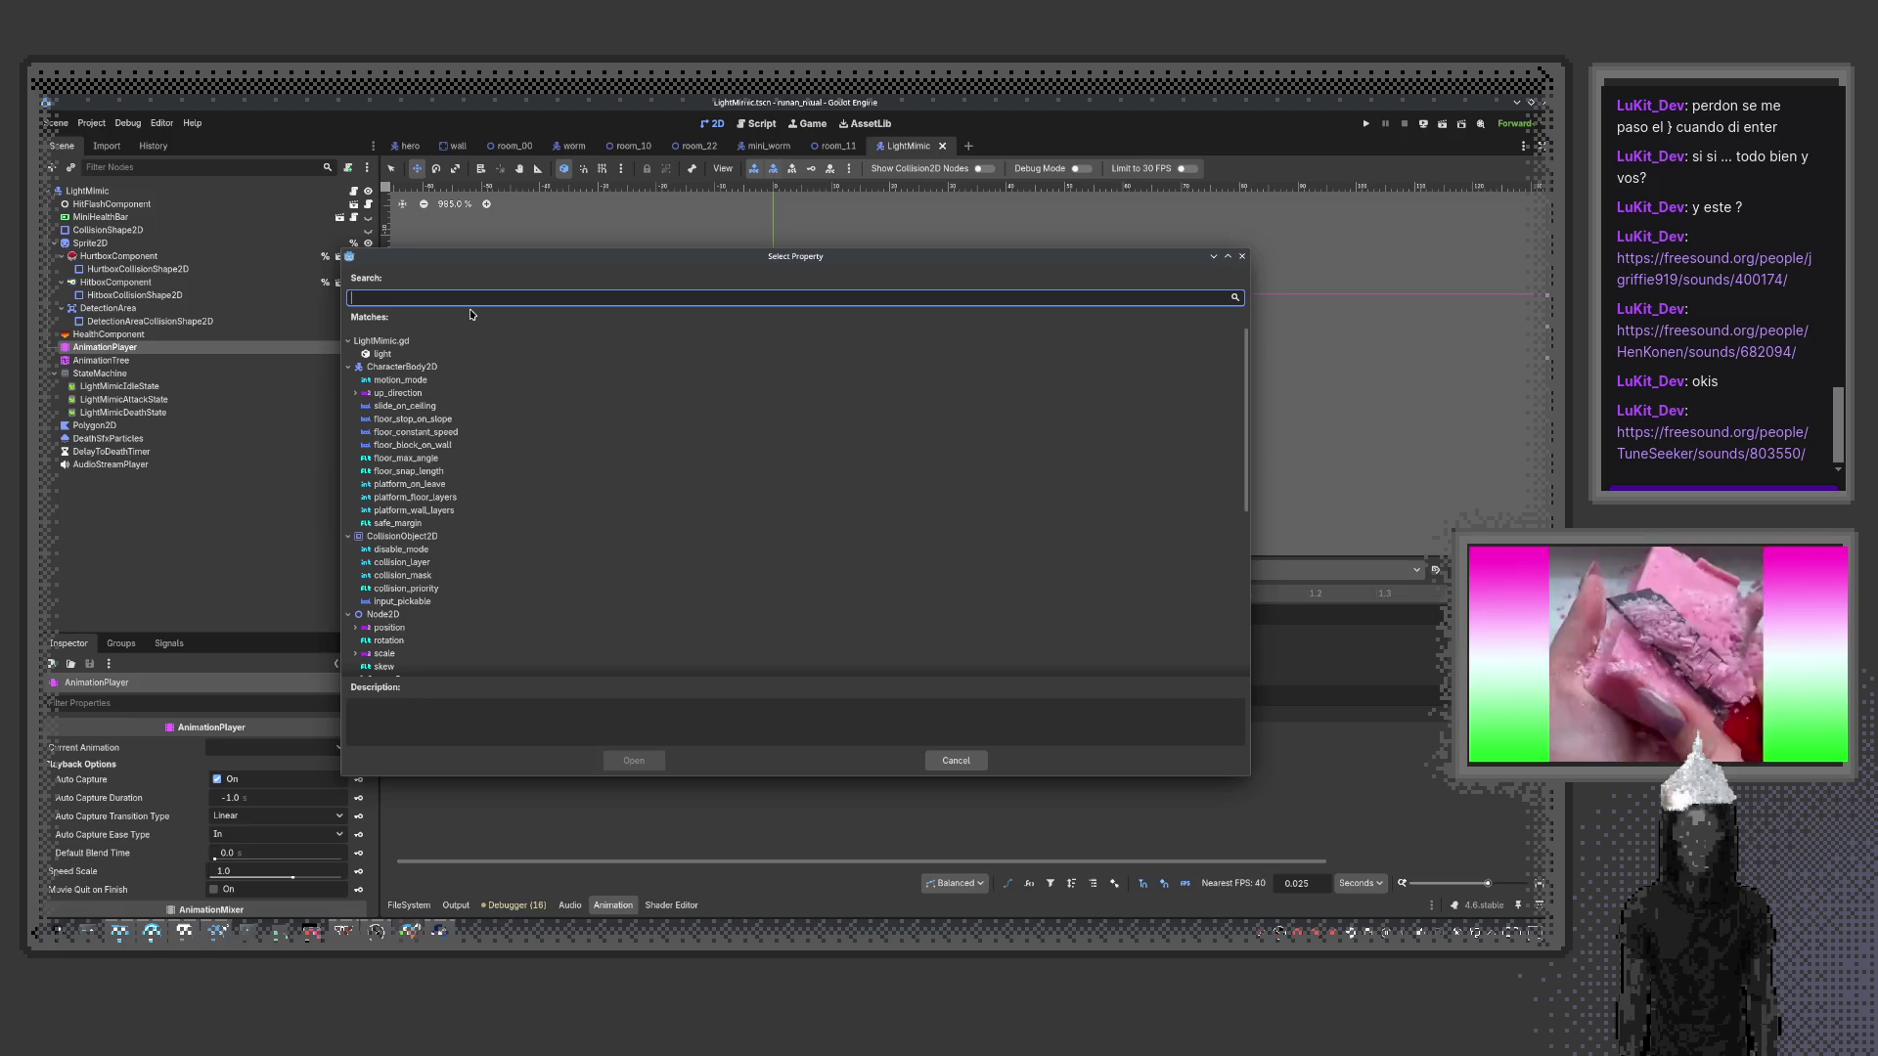
text(play)
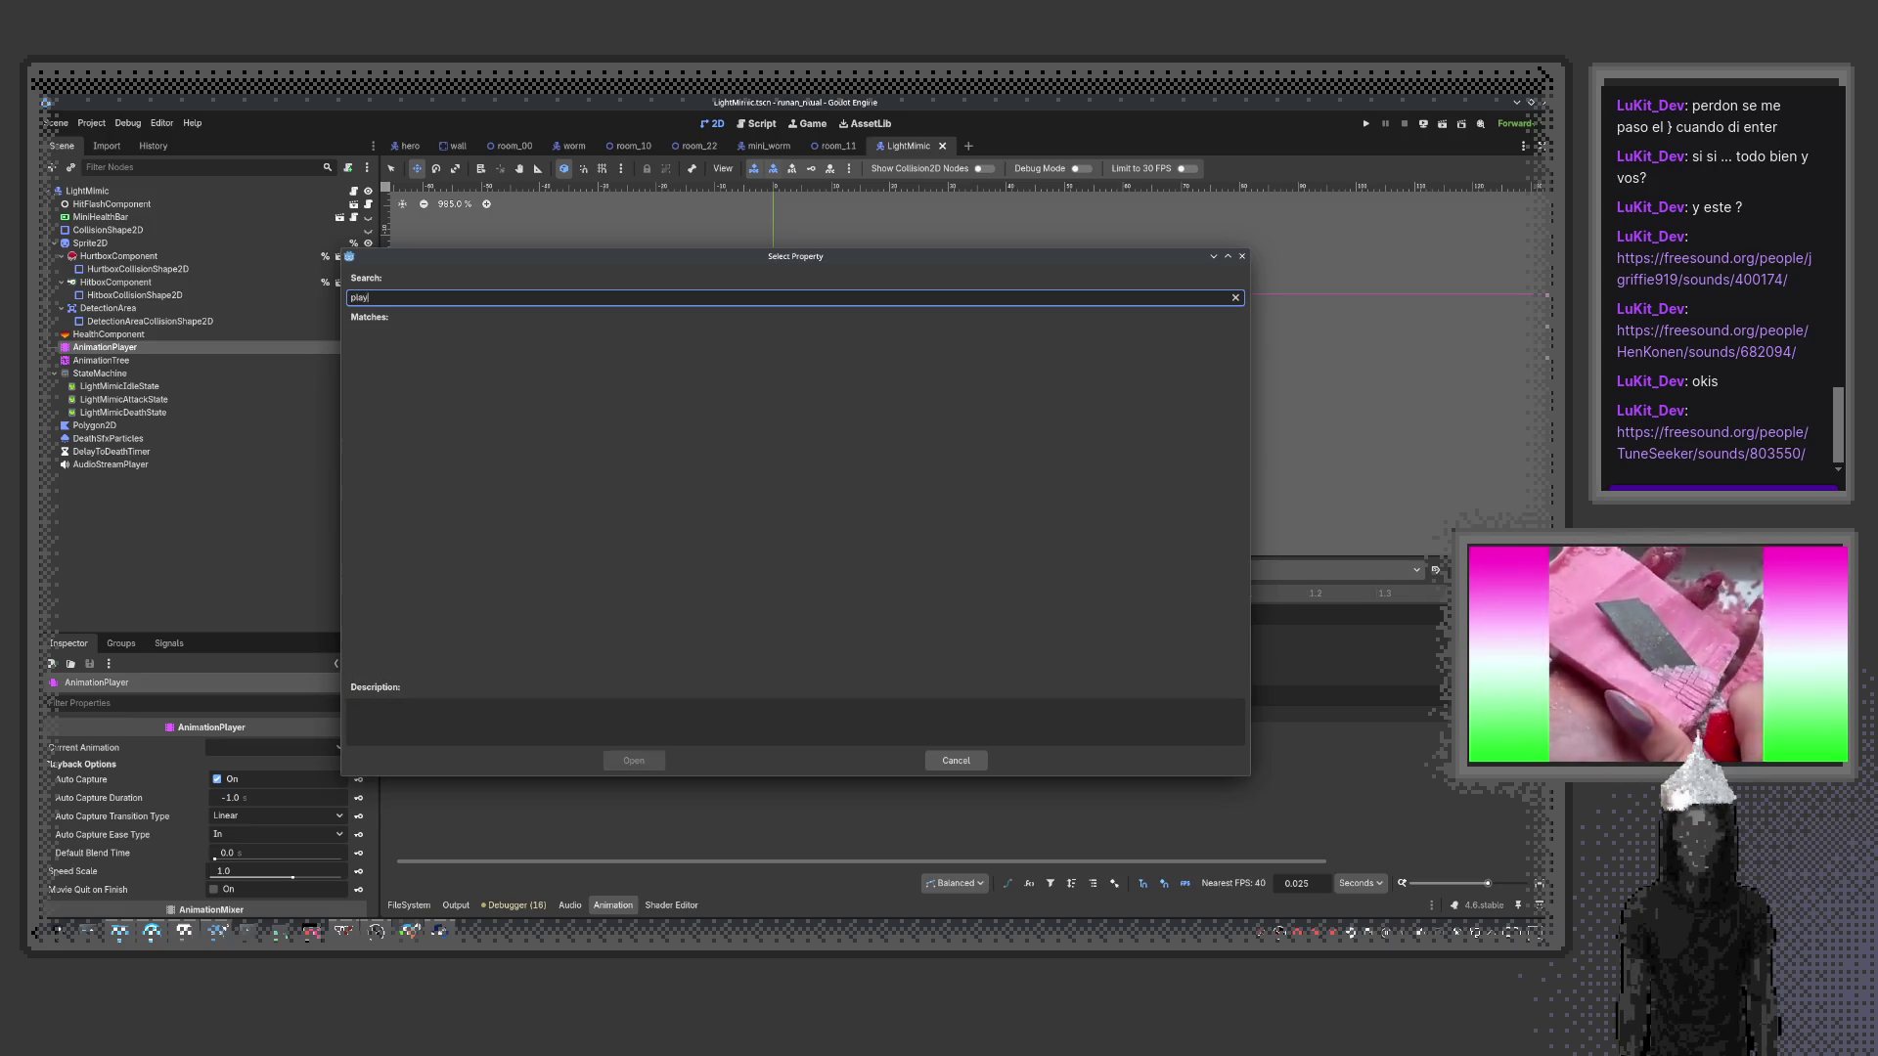
key(Escape)
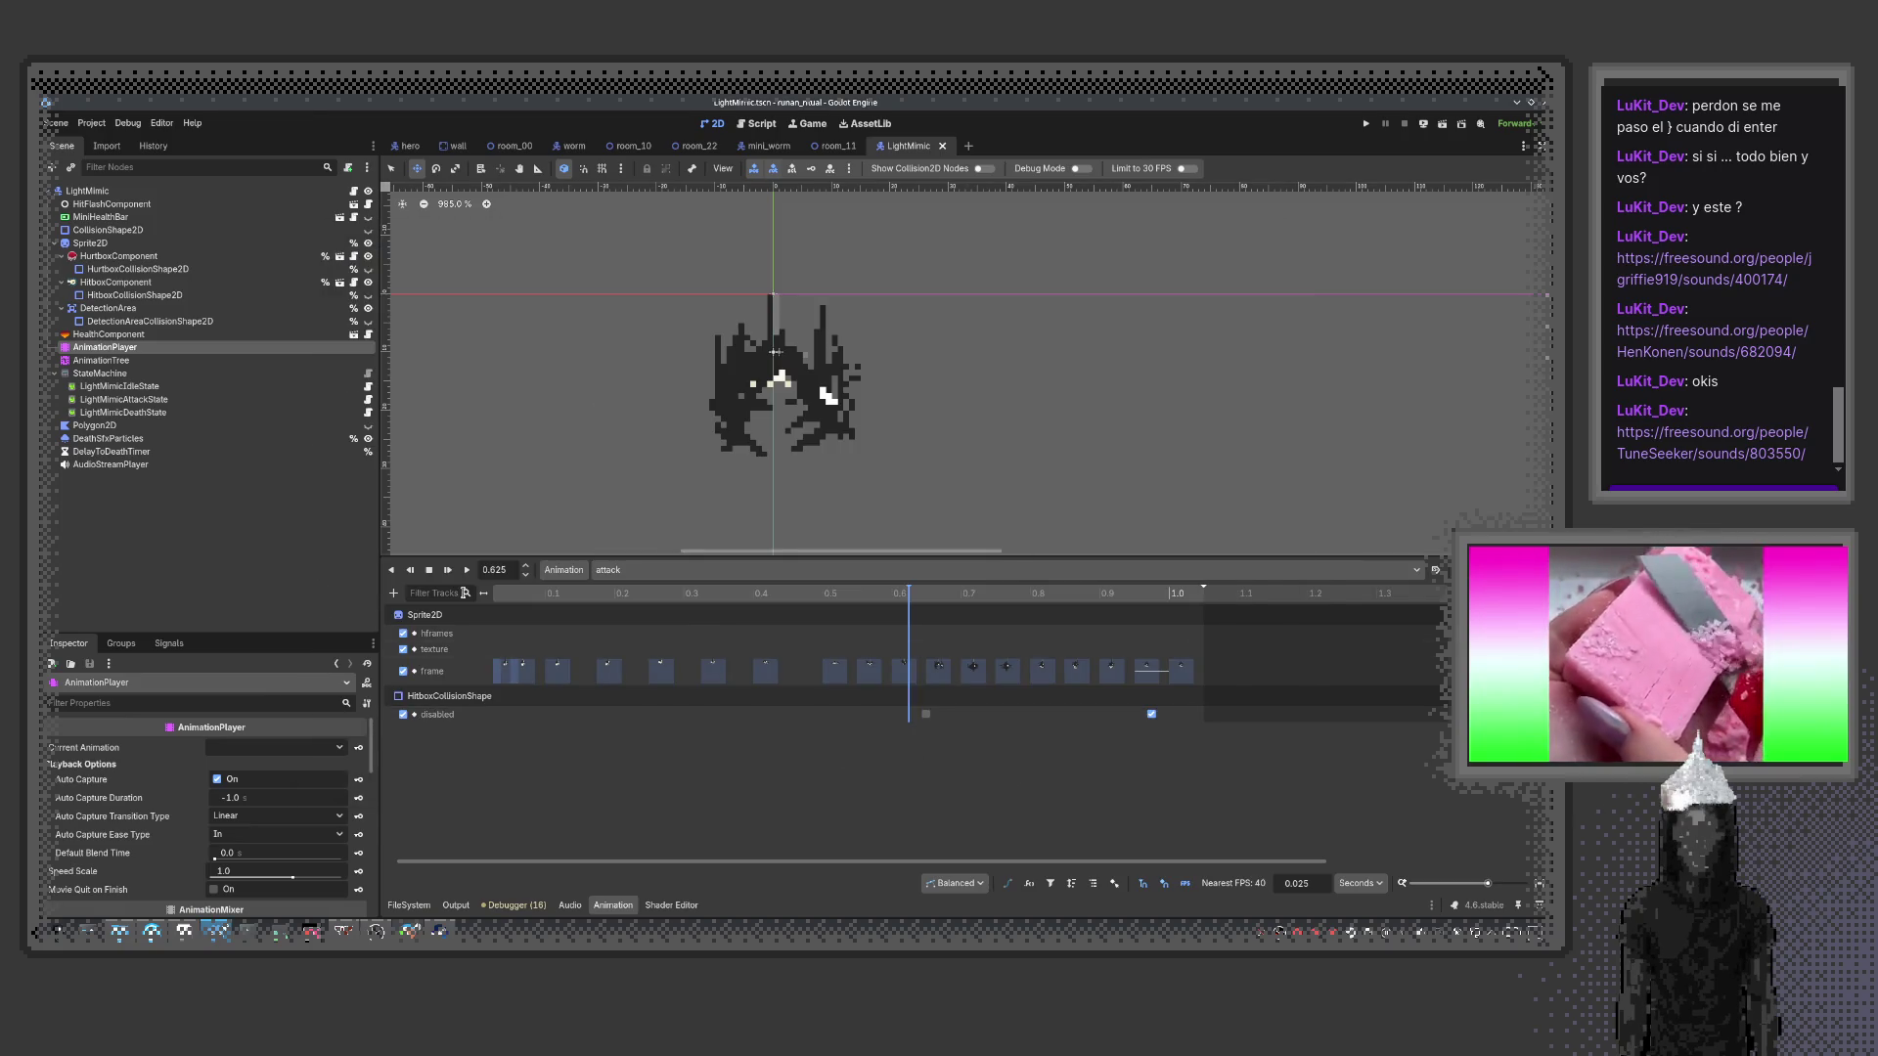
click(394, 594)
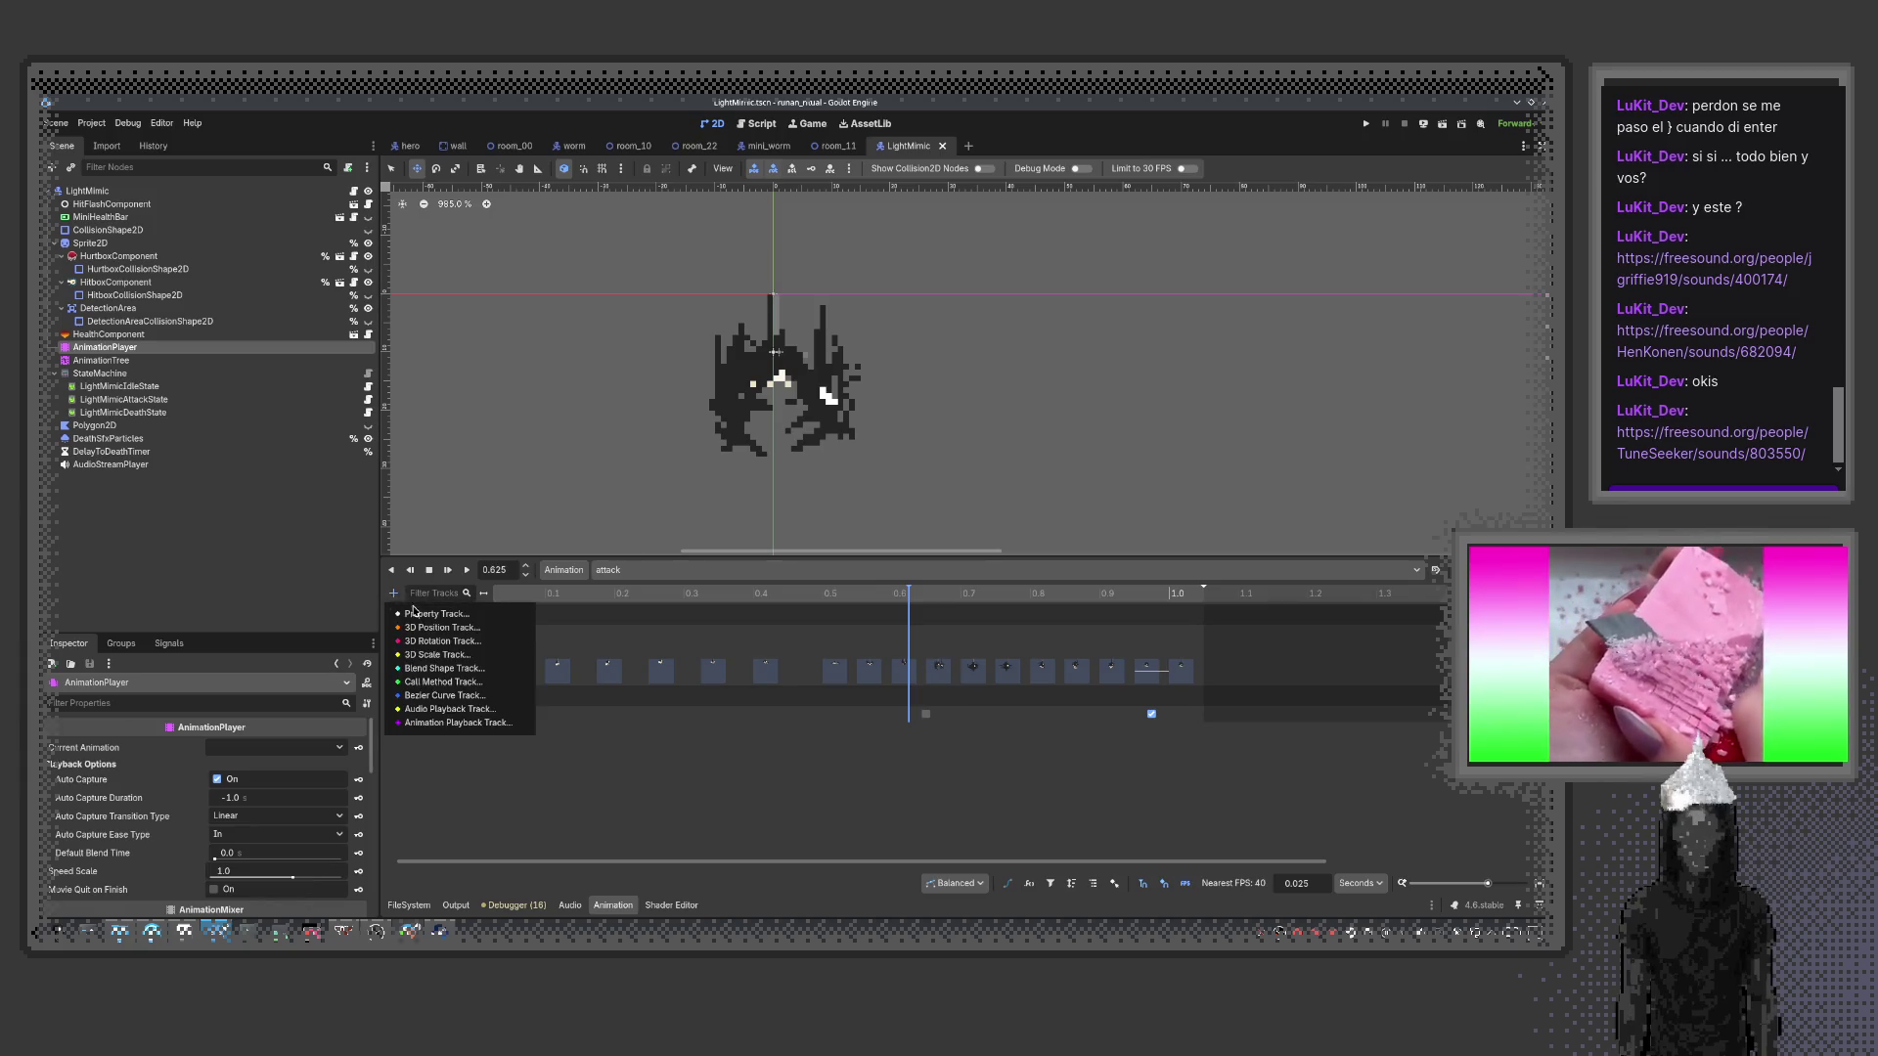
click(443, 682)
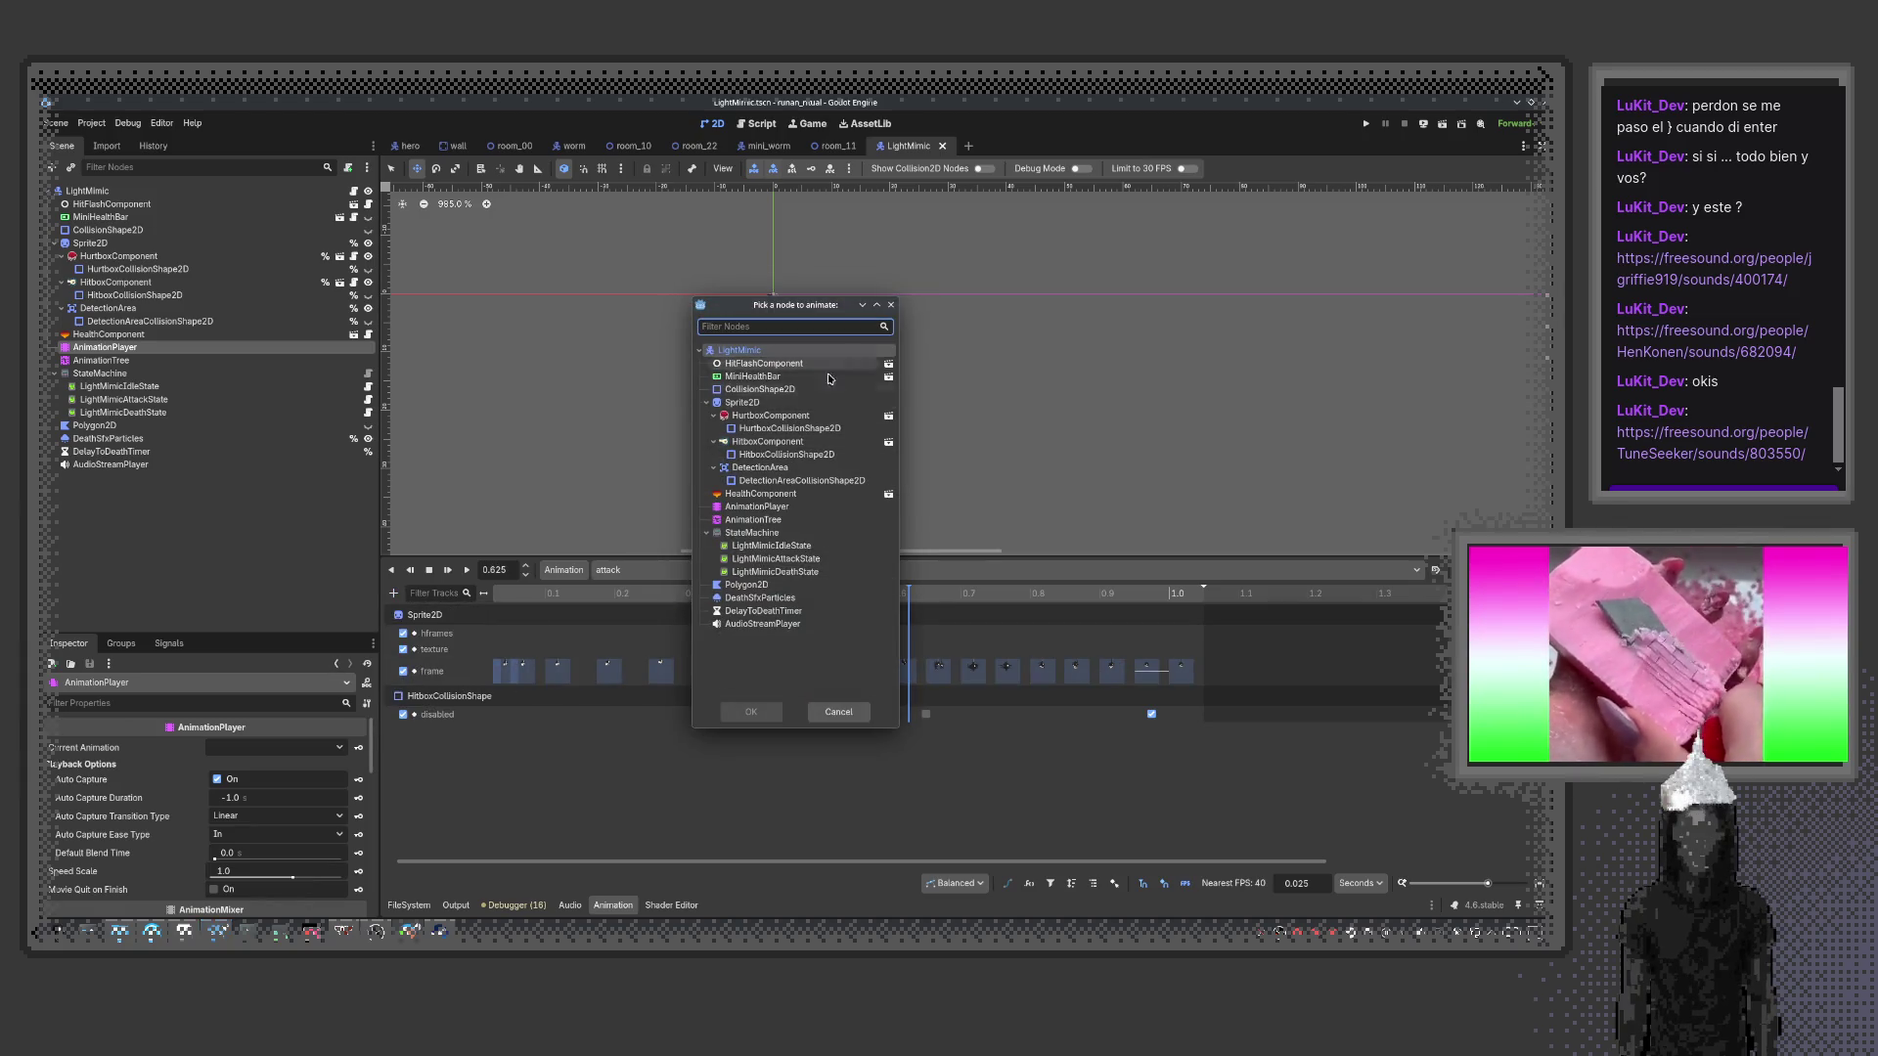
key(Escape)
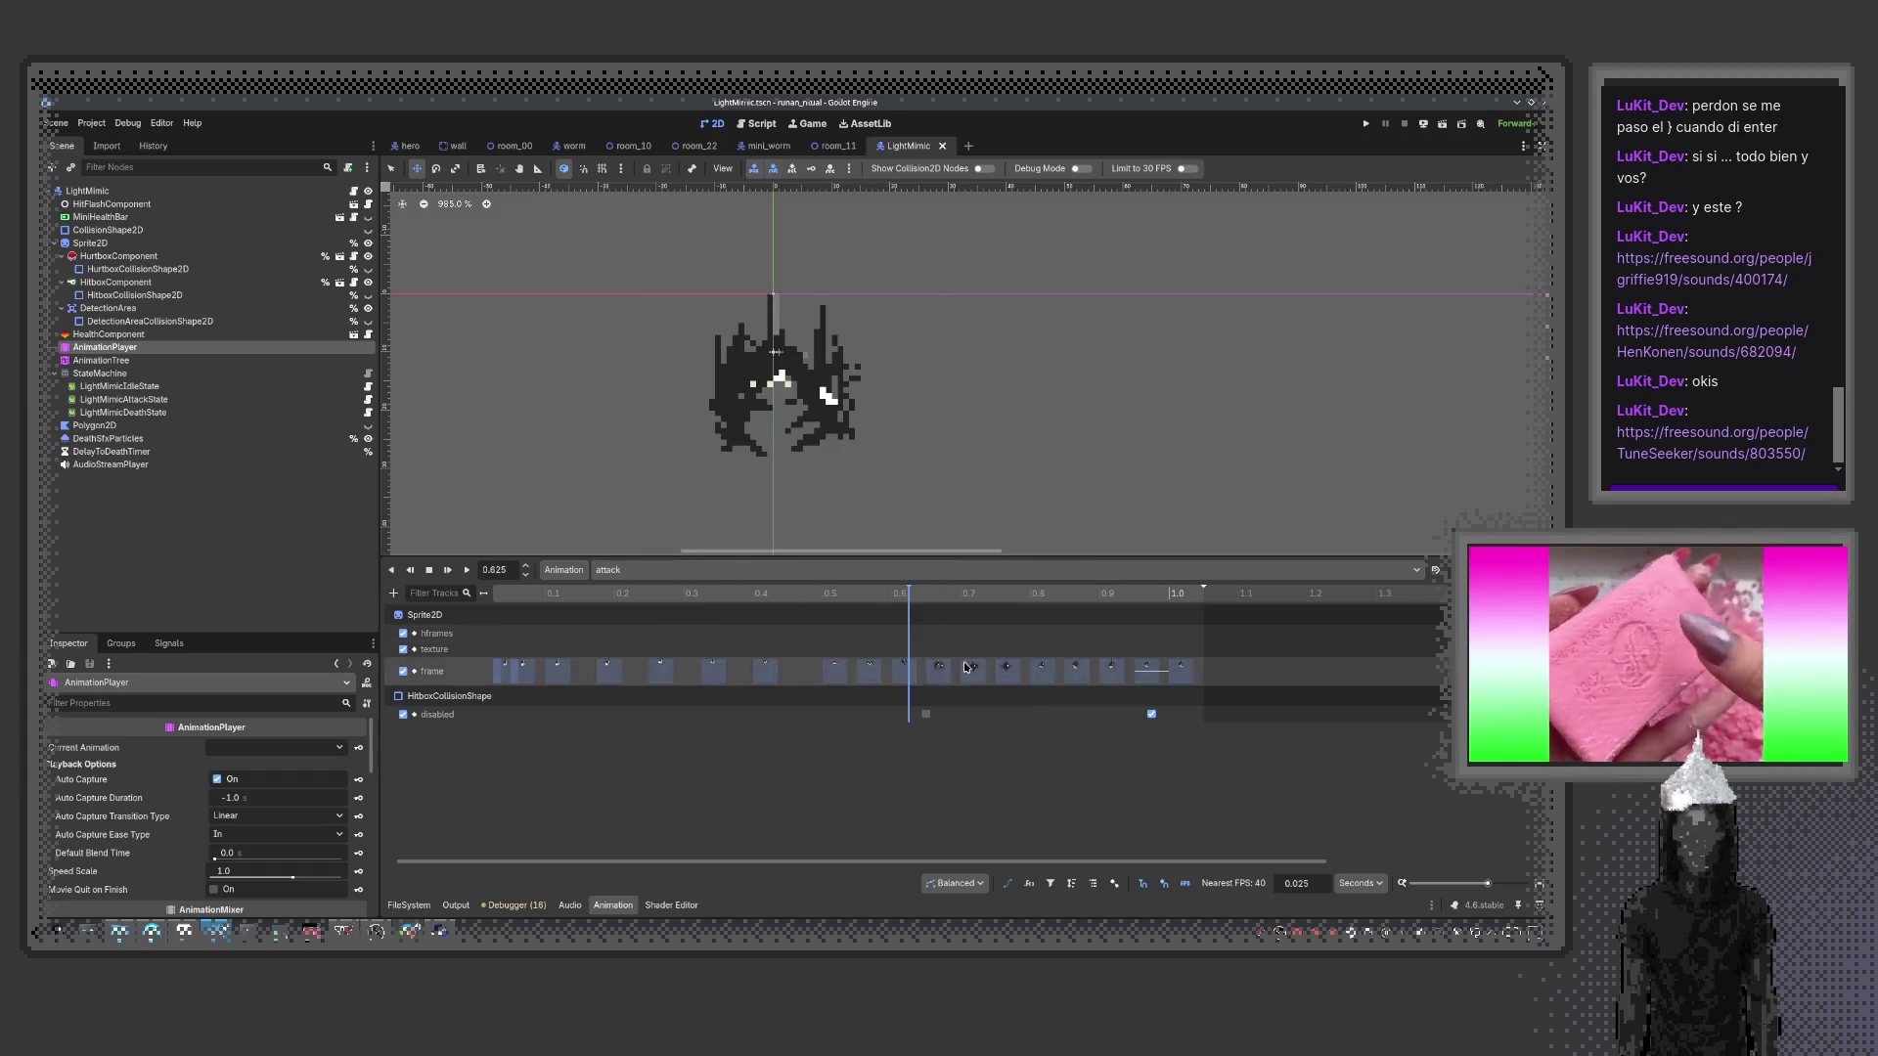
Add a Call Method track for AudioStreamPlayer with a play() key at 0.625 s
click(394, 593)
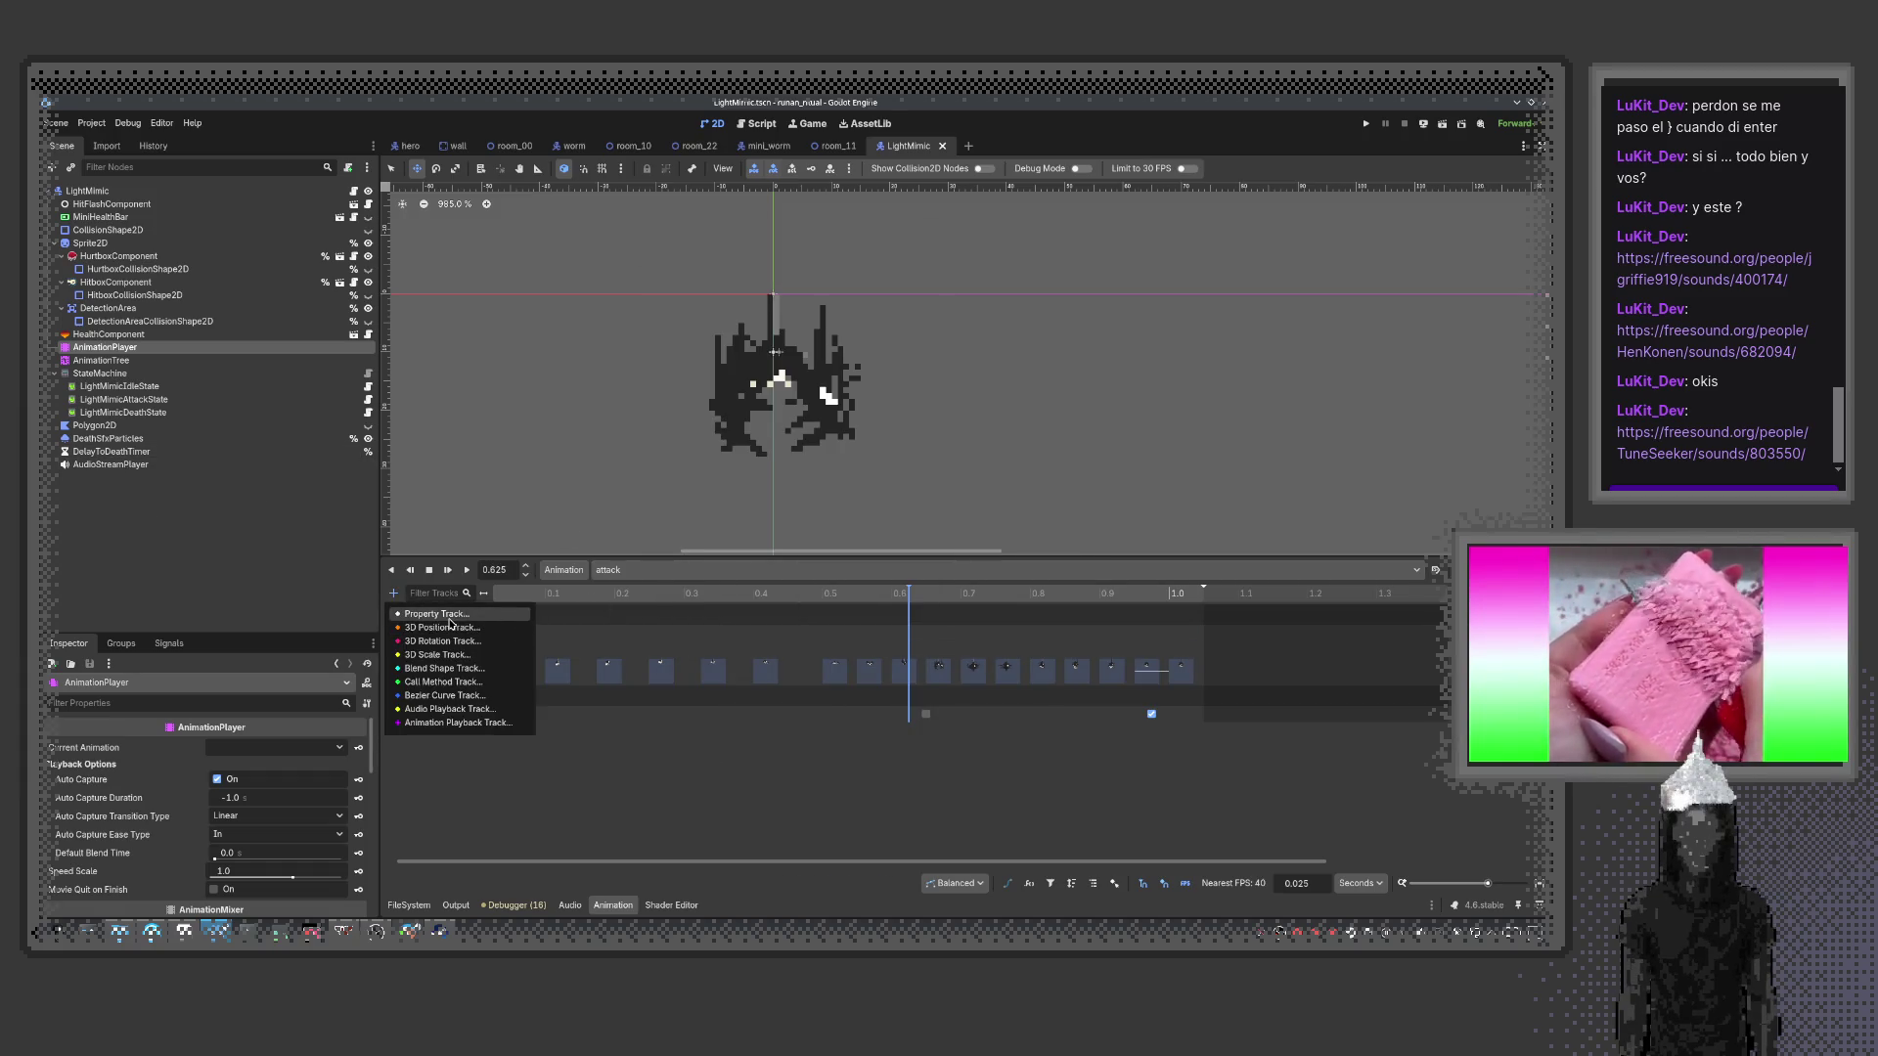
click(466, 683)
double_click(770, 626)
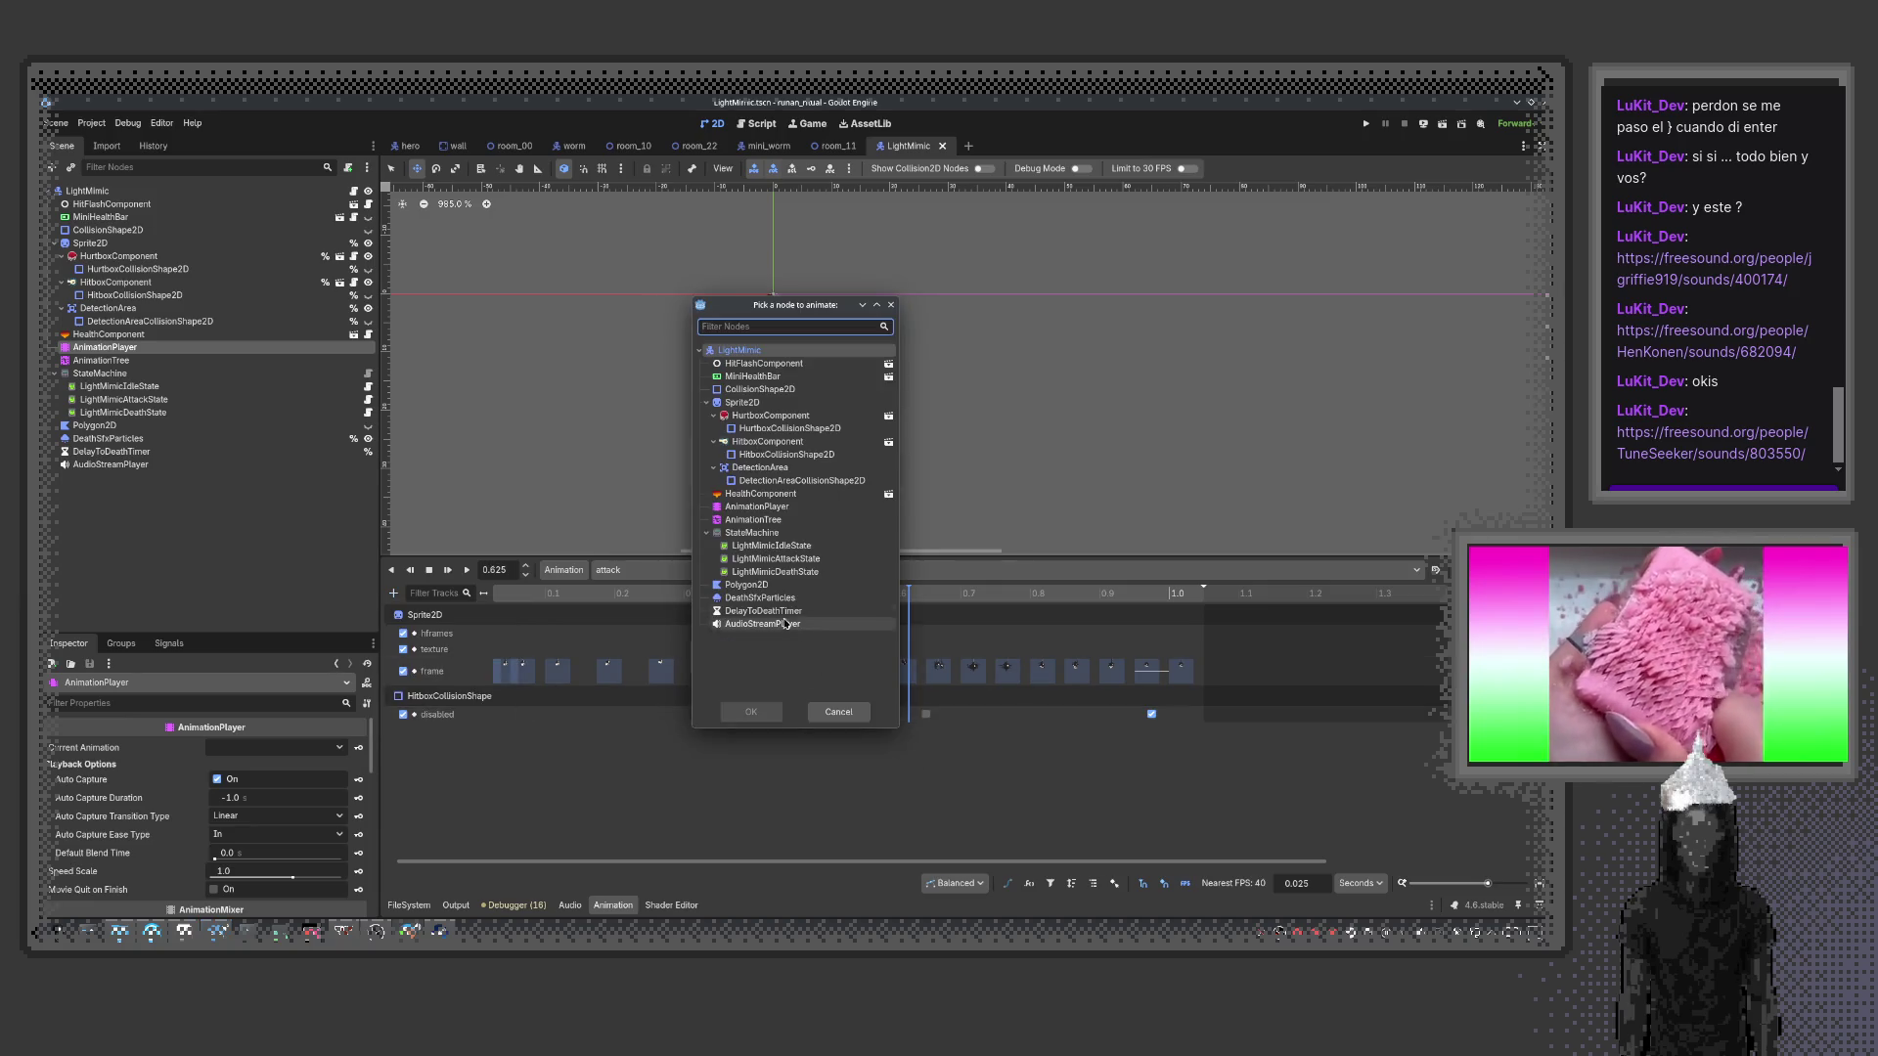
right_click(908, 753)
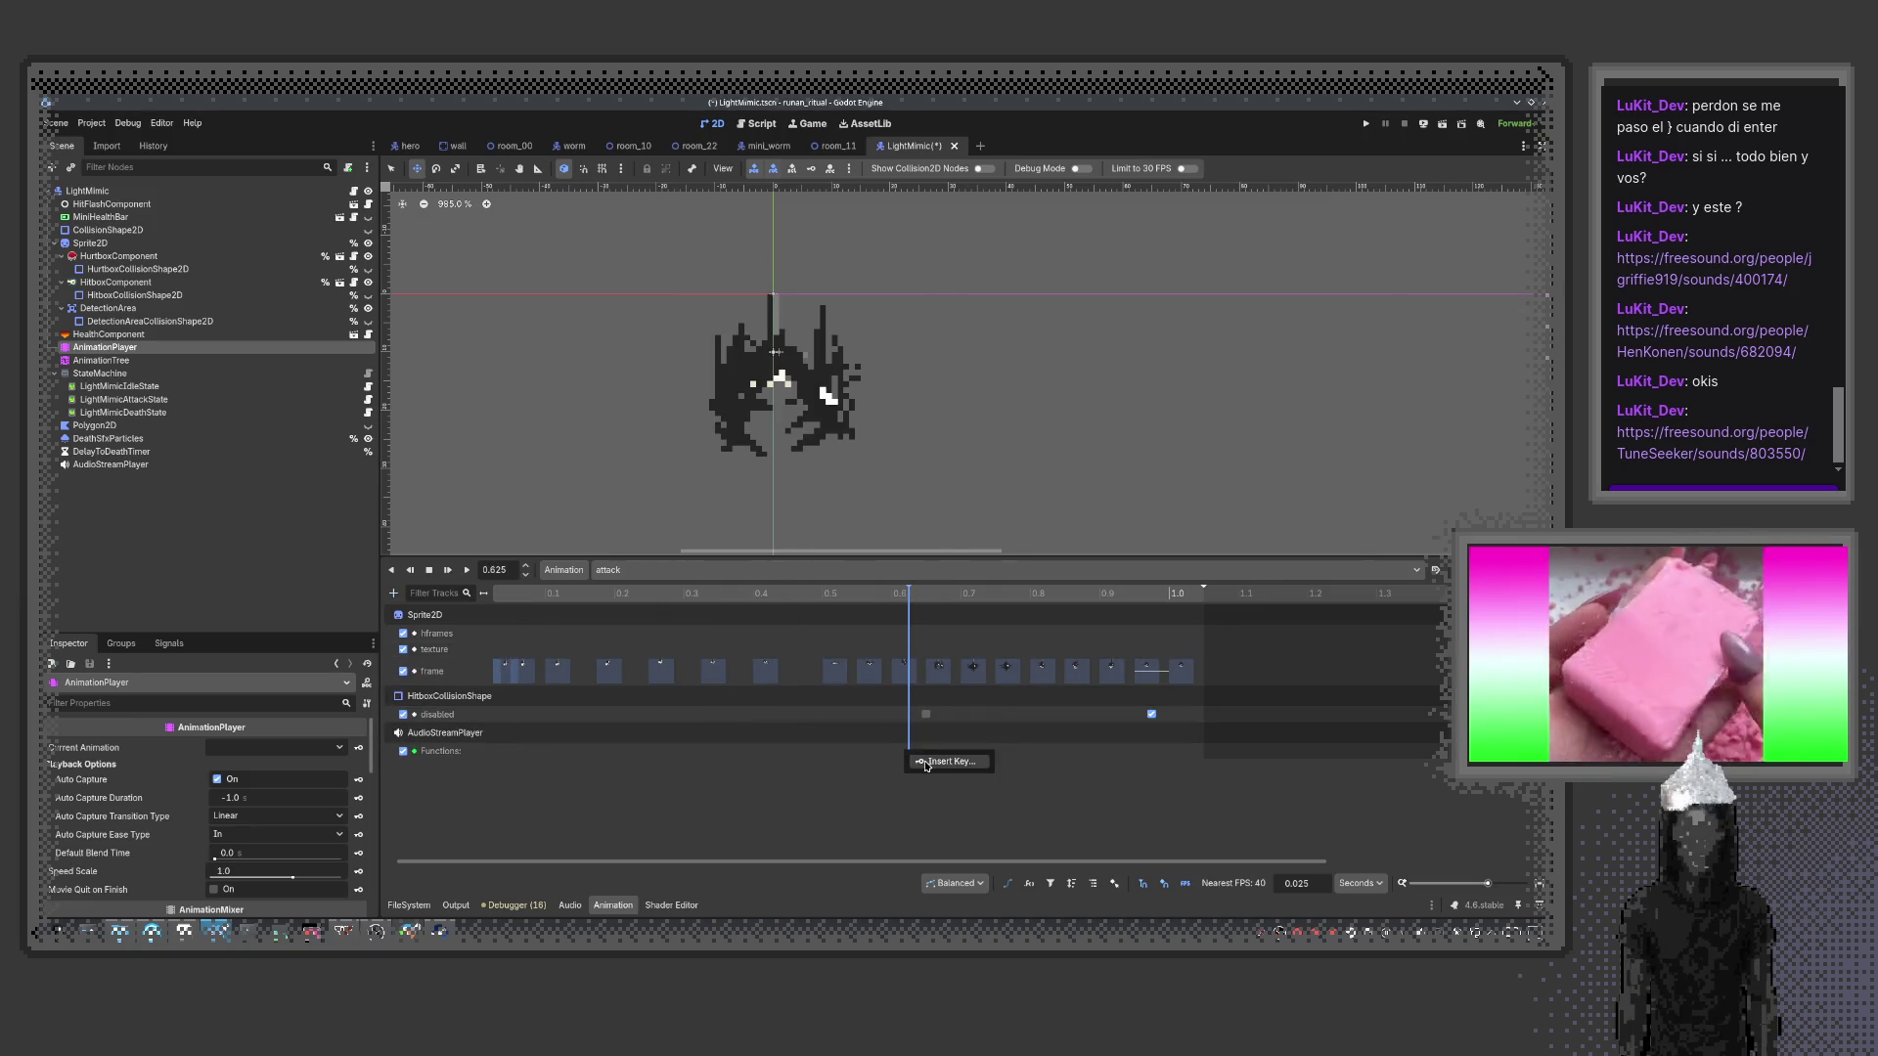
click(944, 761)
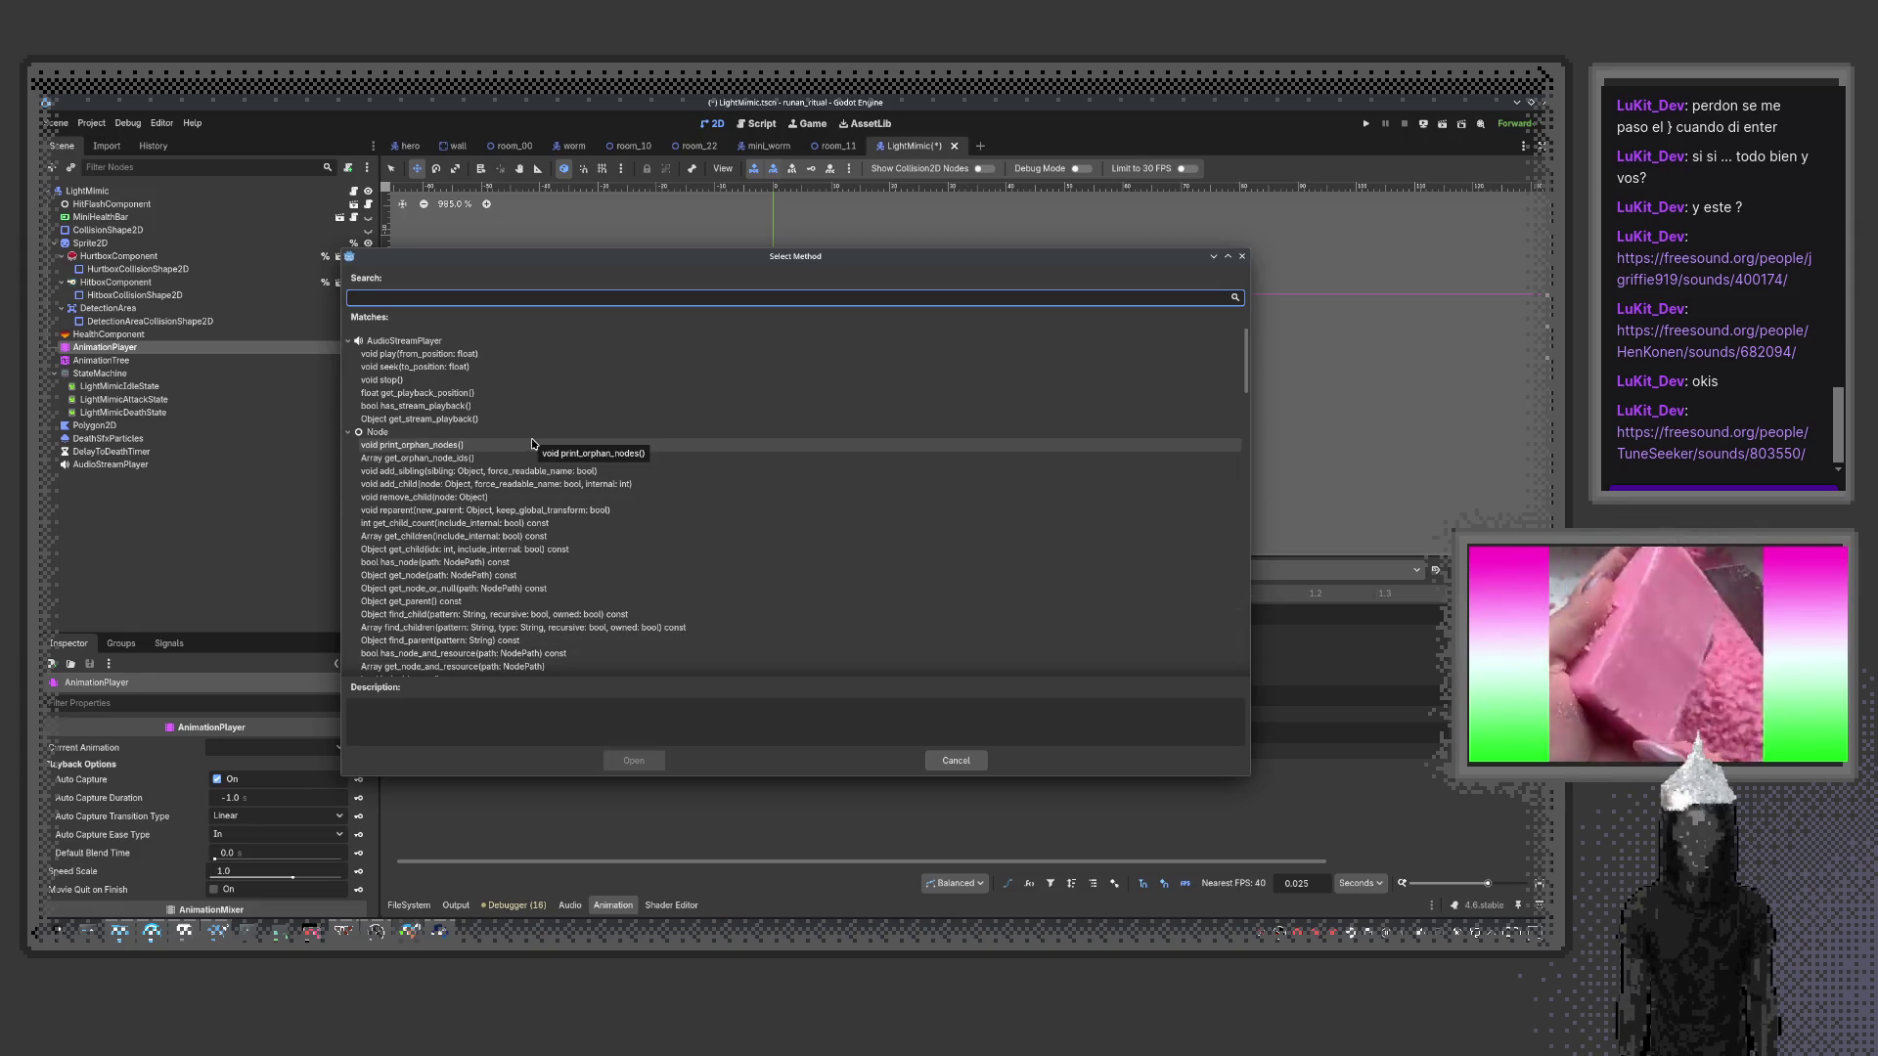
text(play)
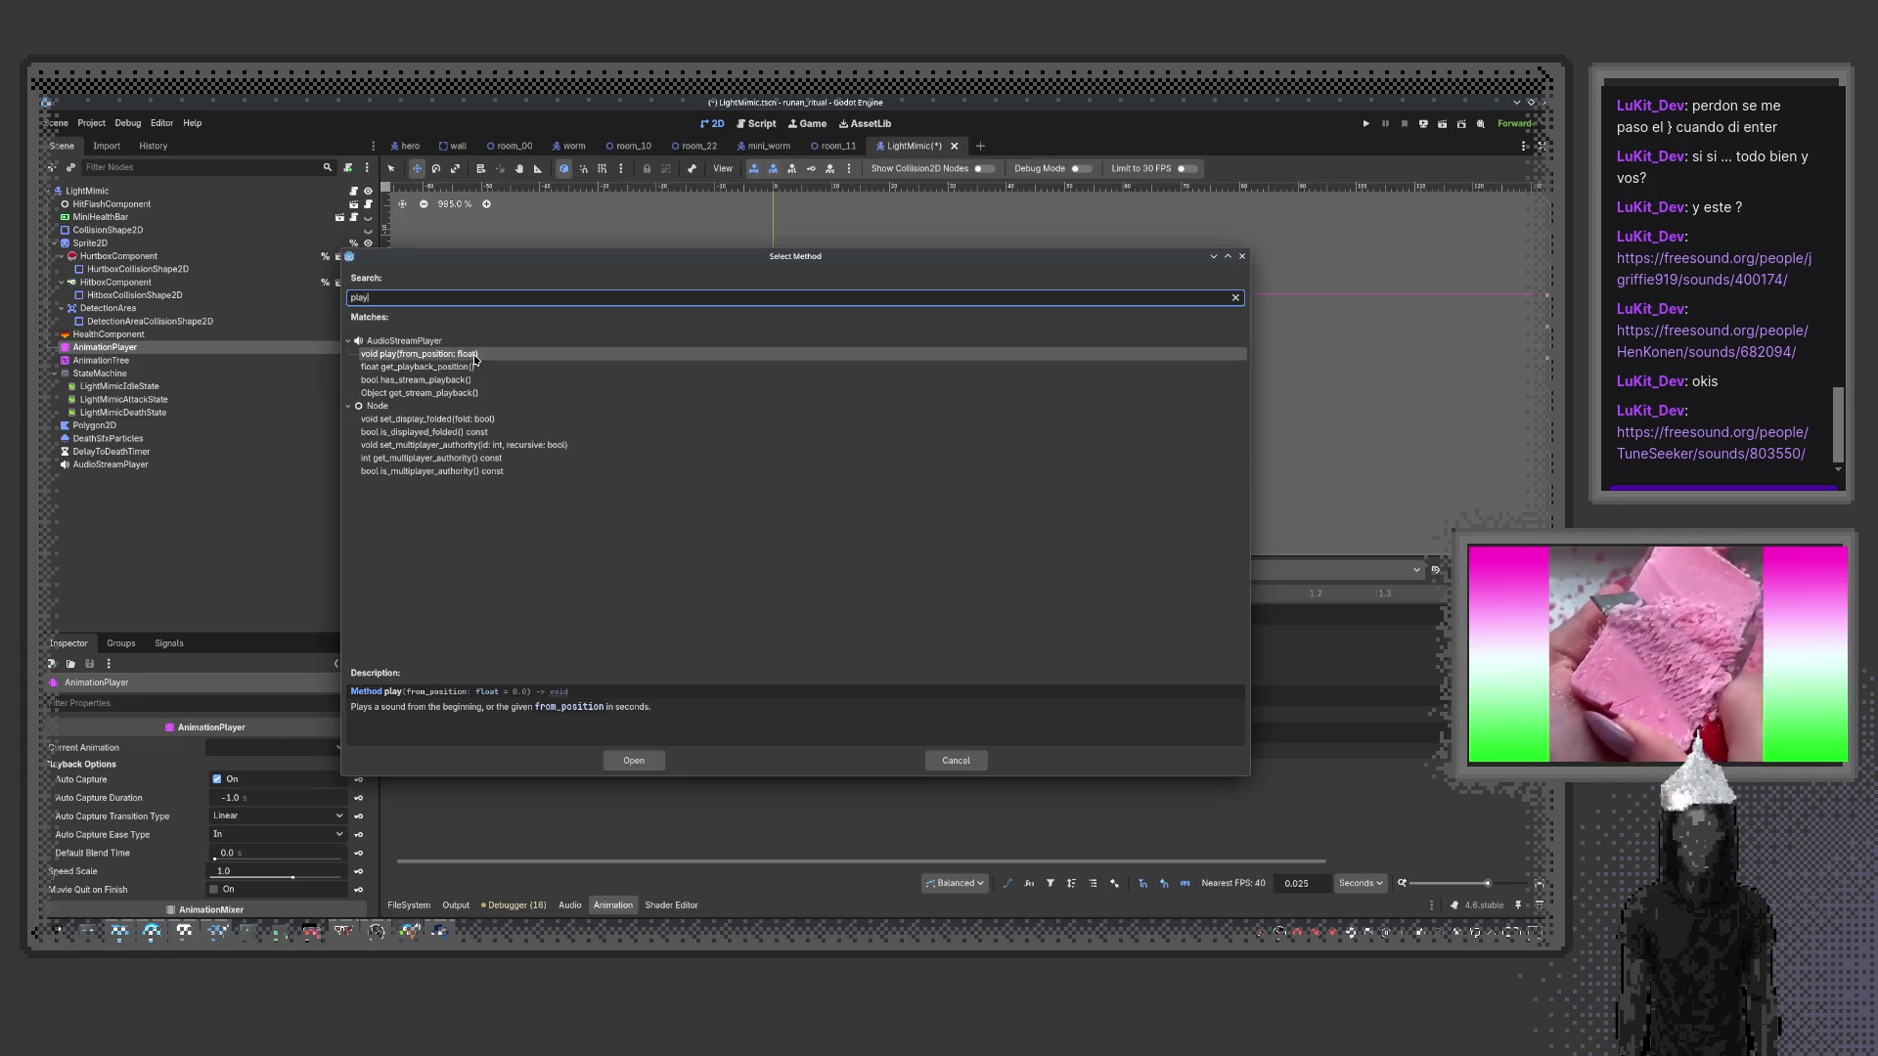
double_click(468, 357)
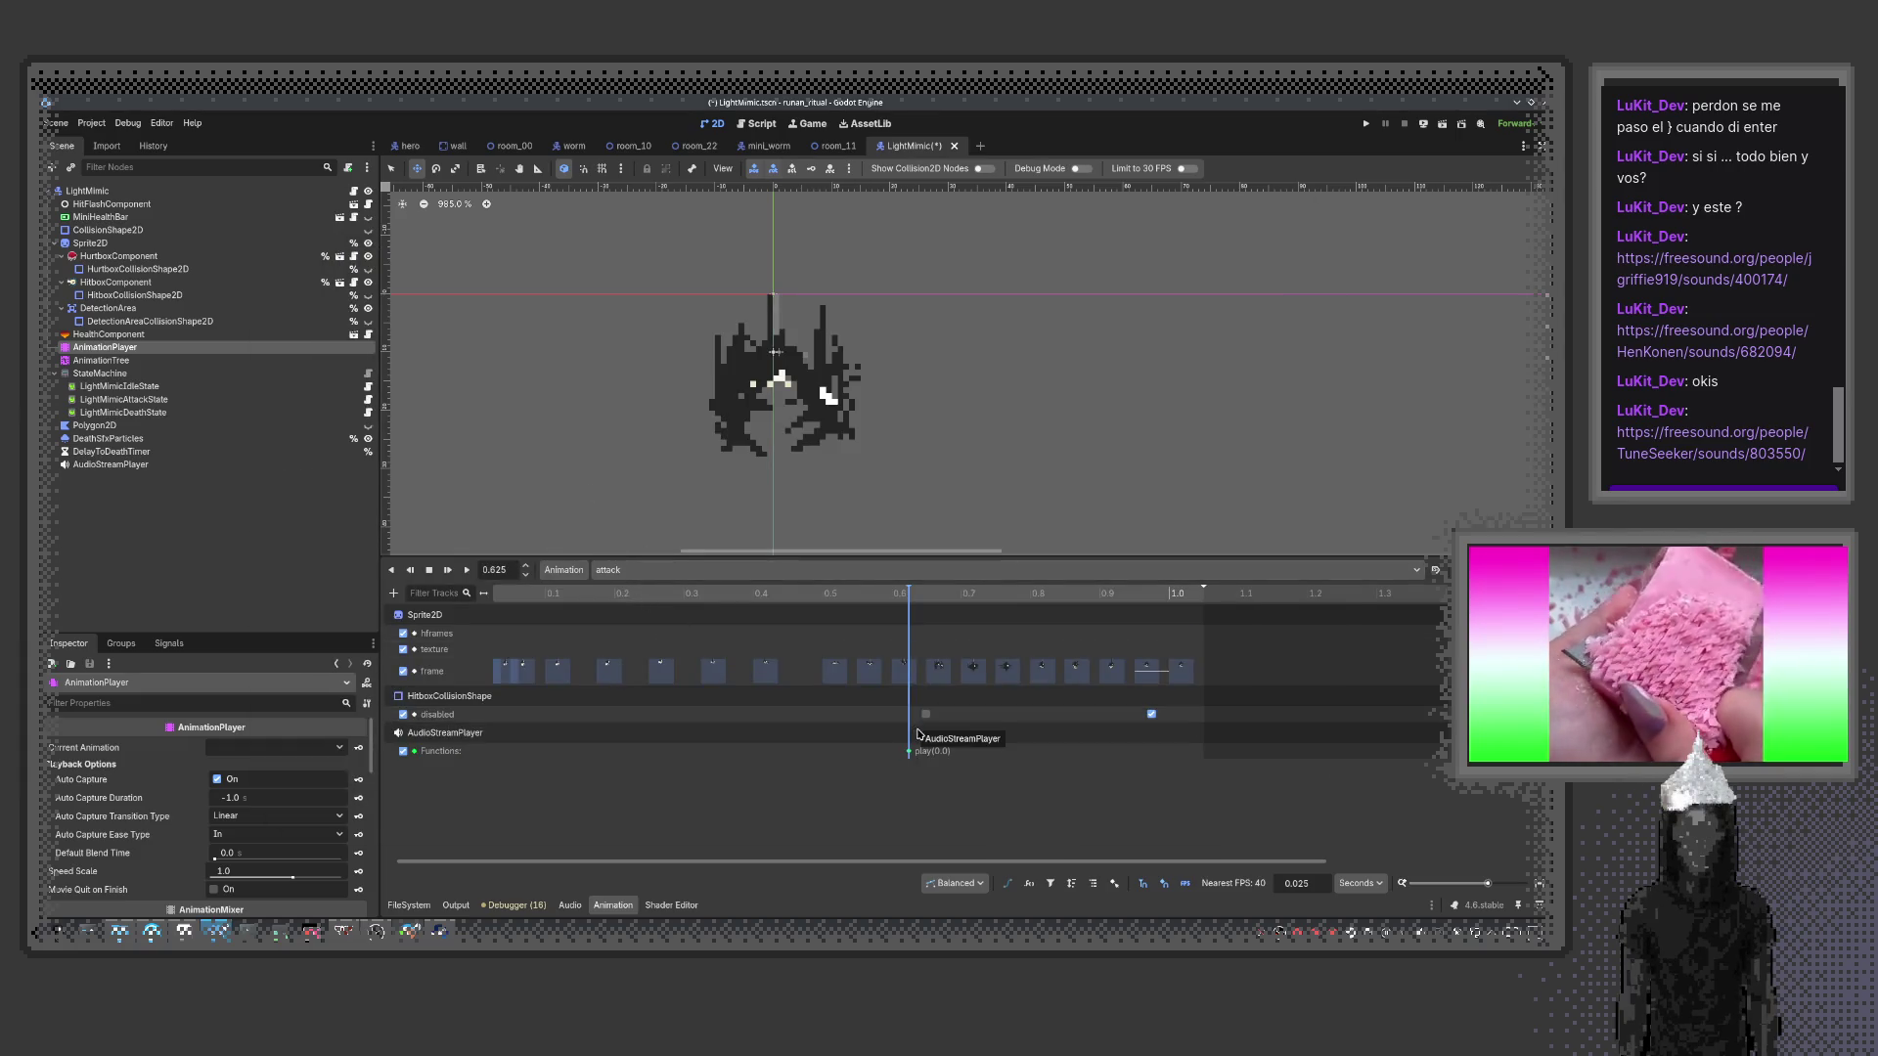
click(355, 192)
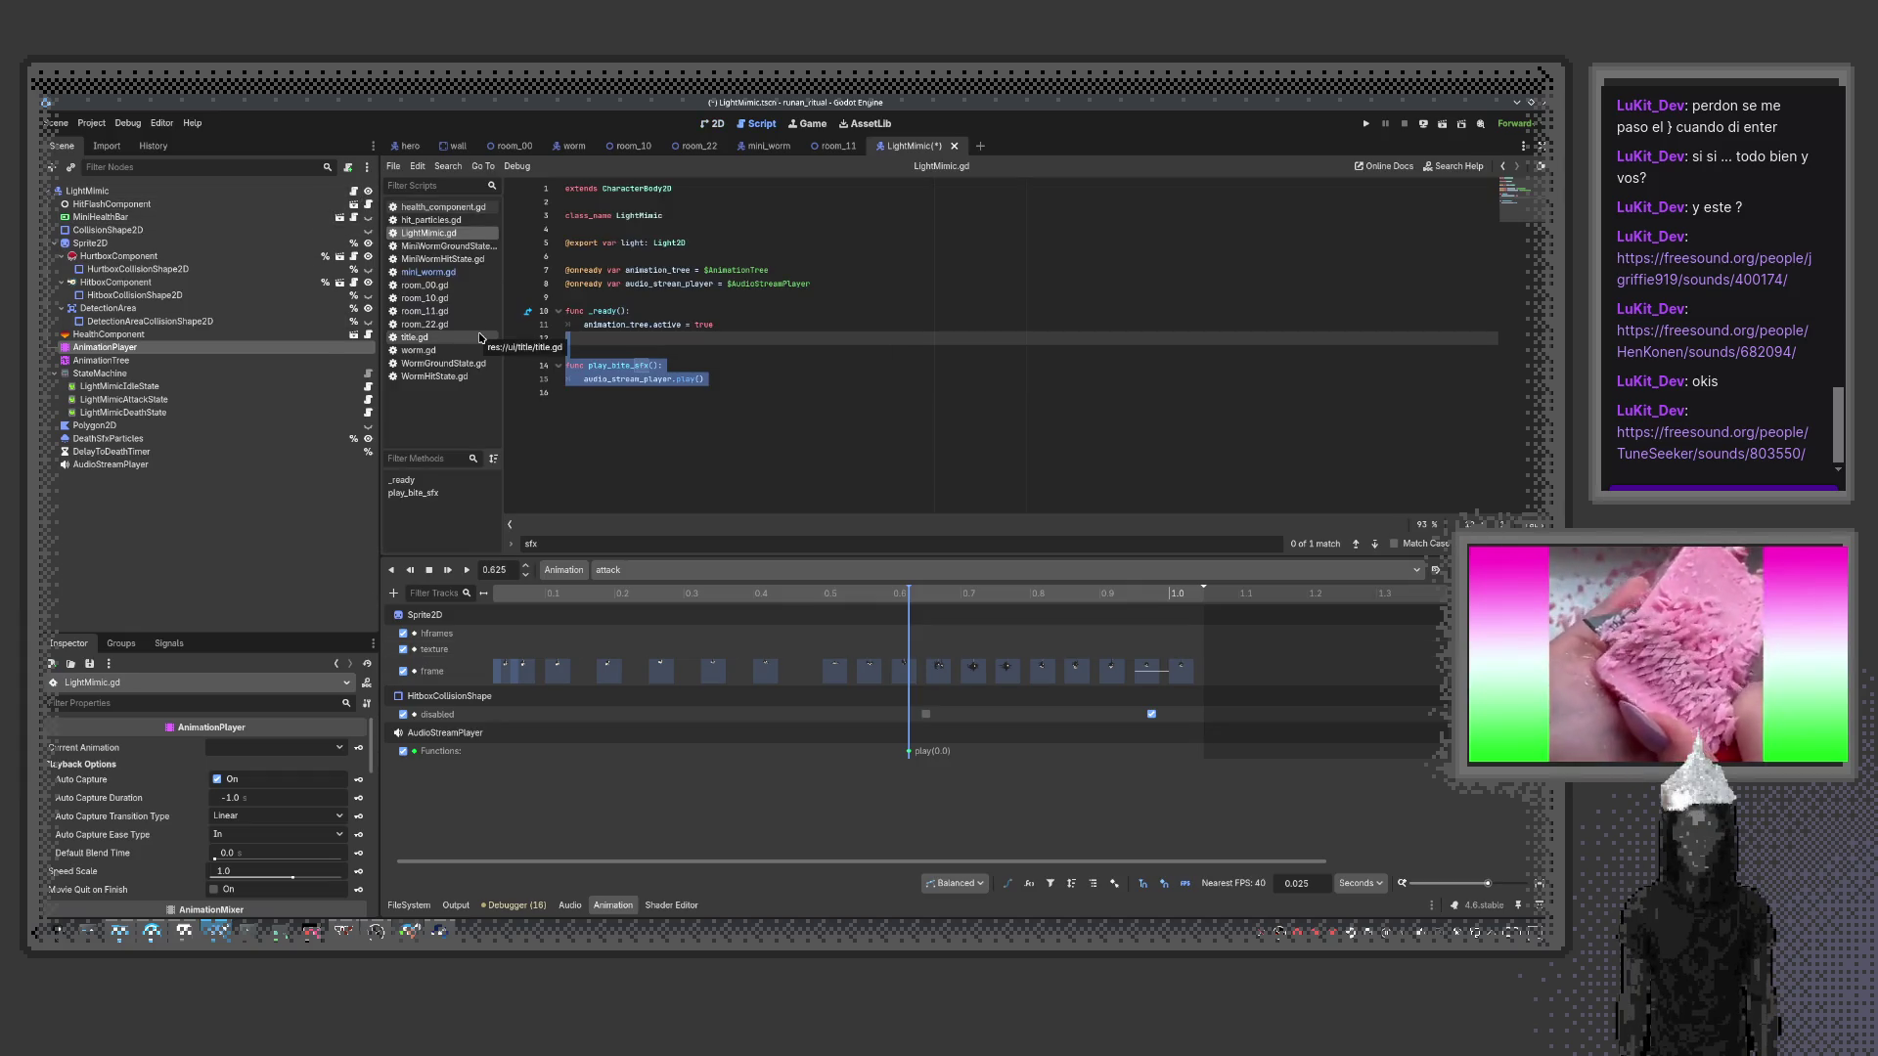
key(Delete)
key(Up)
key(Up)
key(Up)
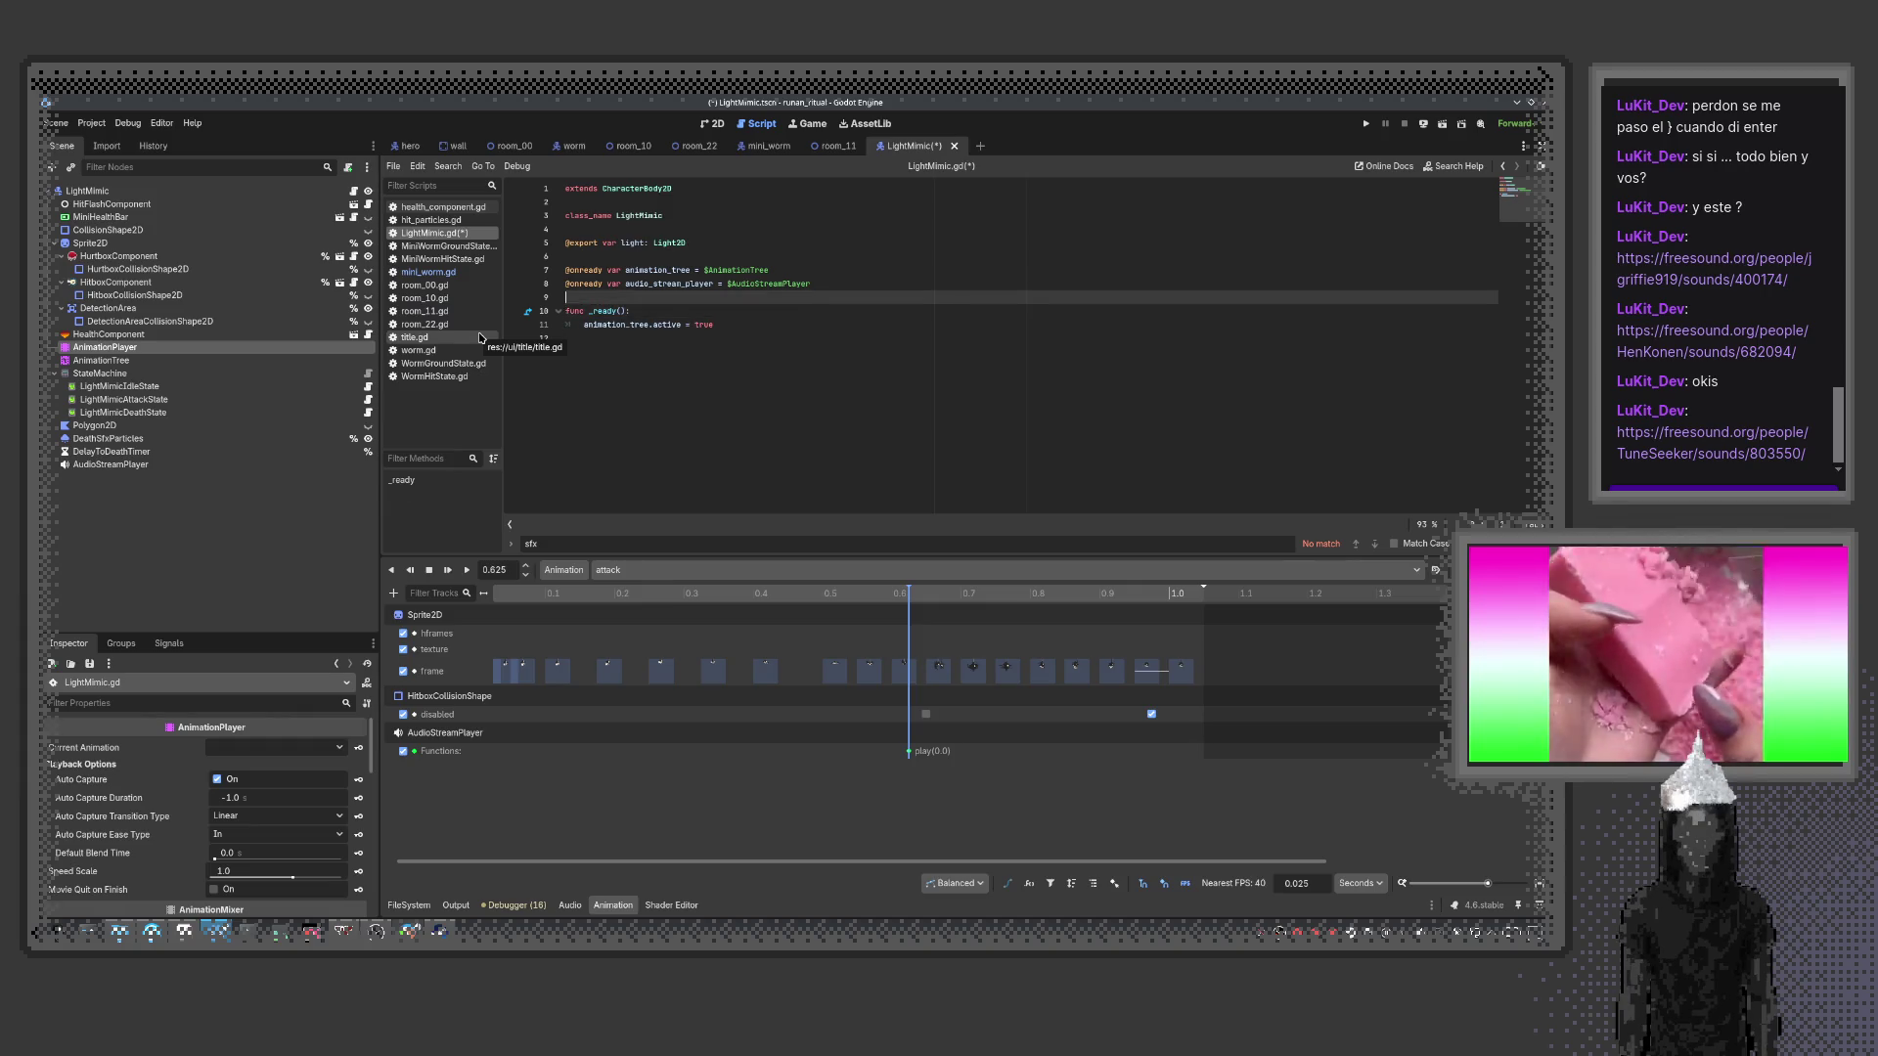
key(alt+Up)
key(alt+Up)
key(alt+Up)
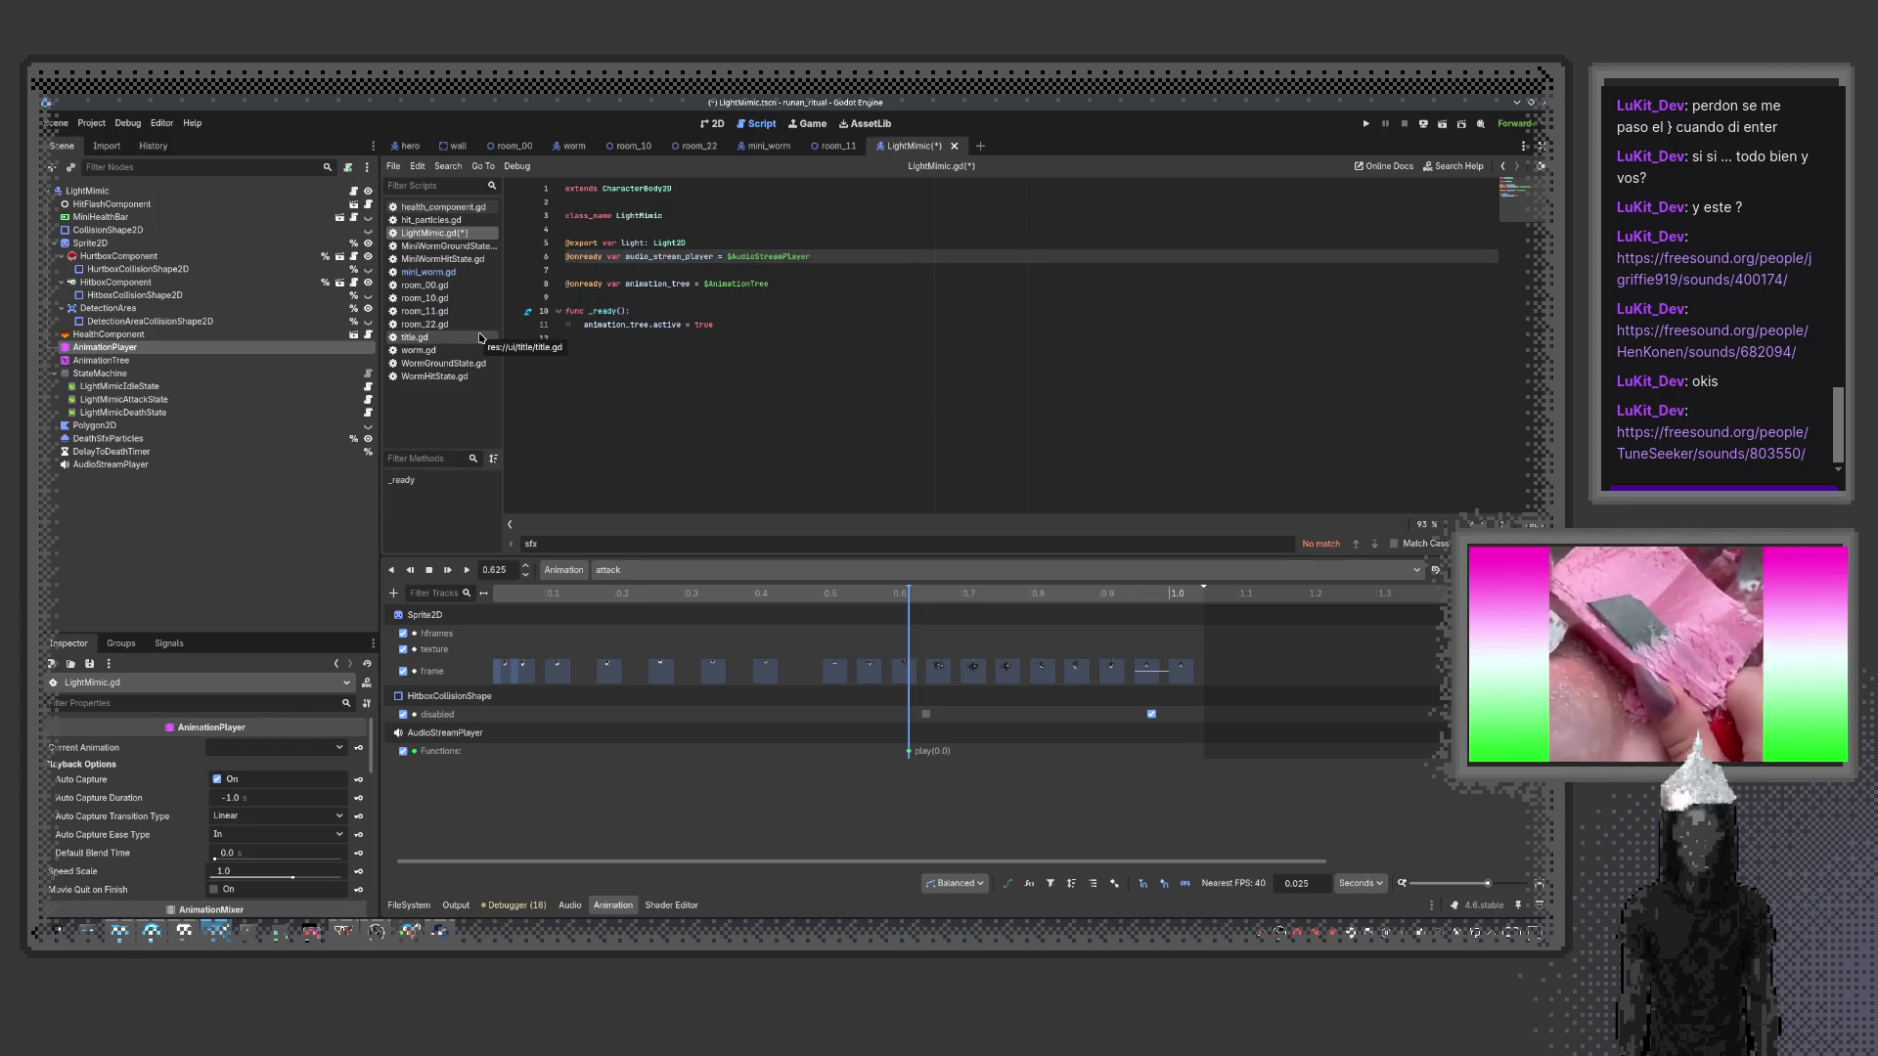
key(ctrl+shift+p)
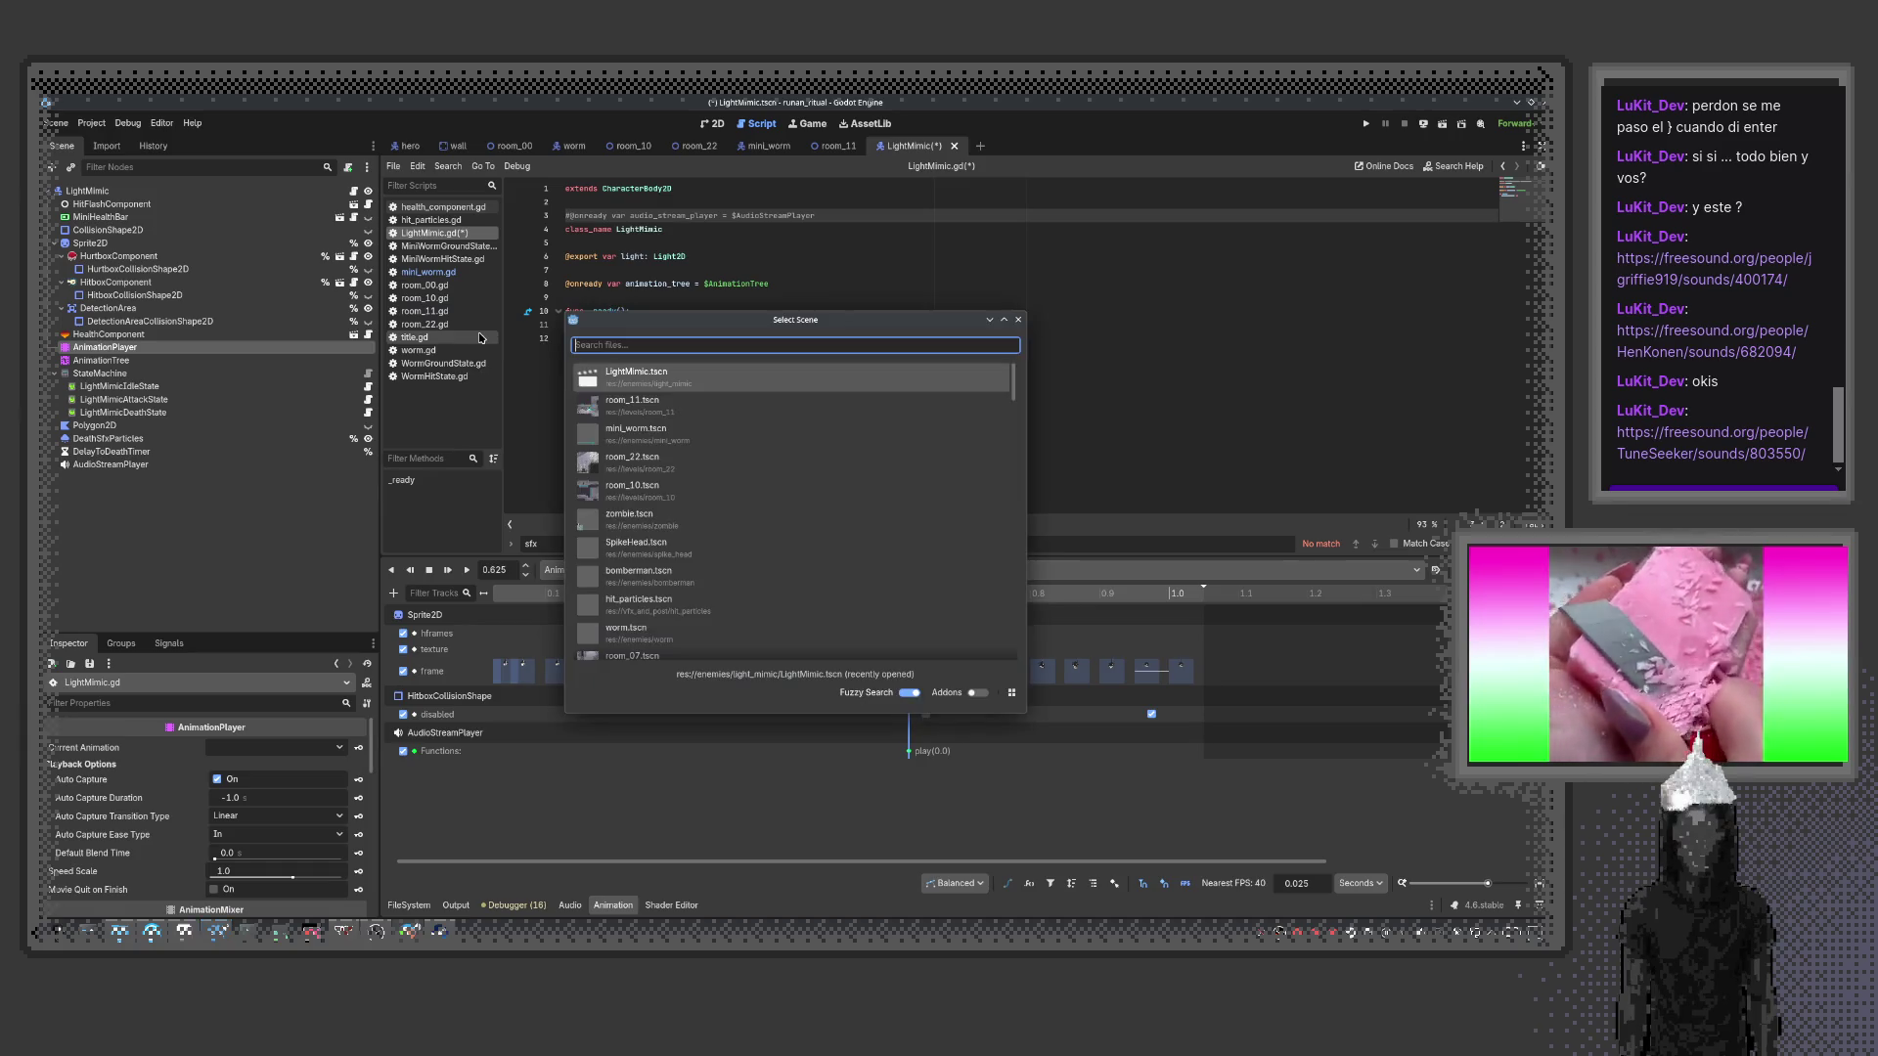
key(Escape)
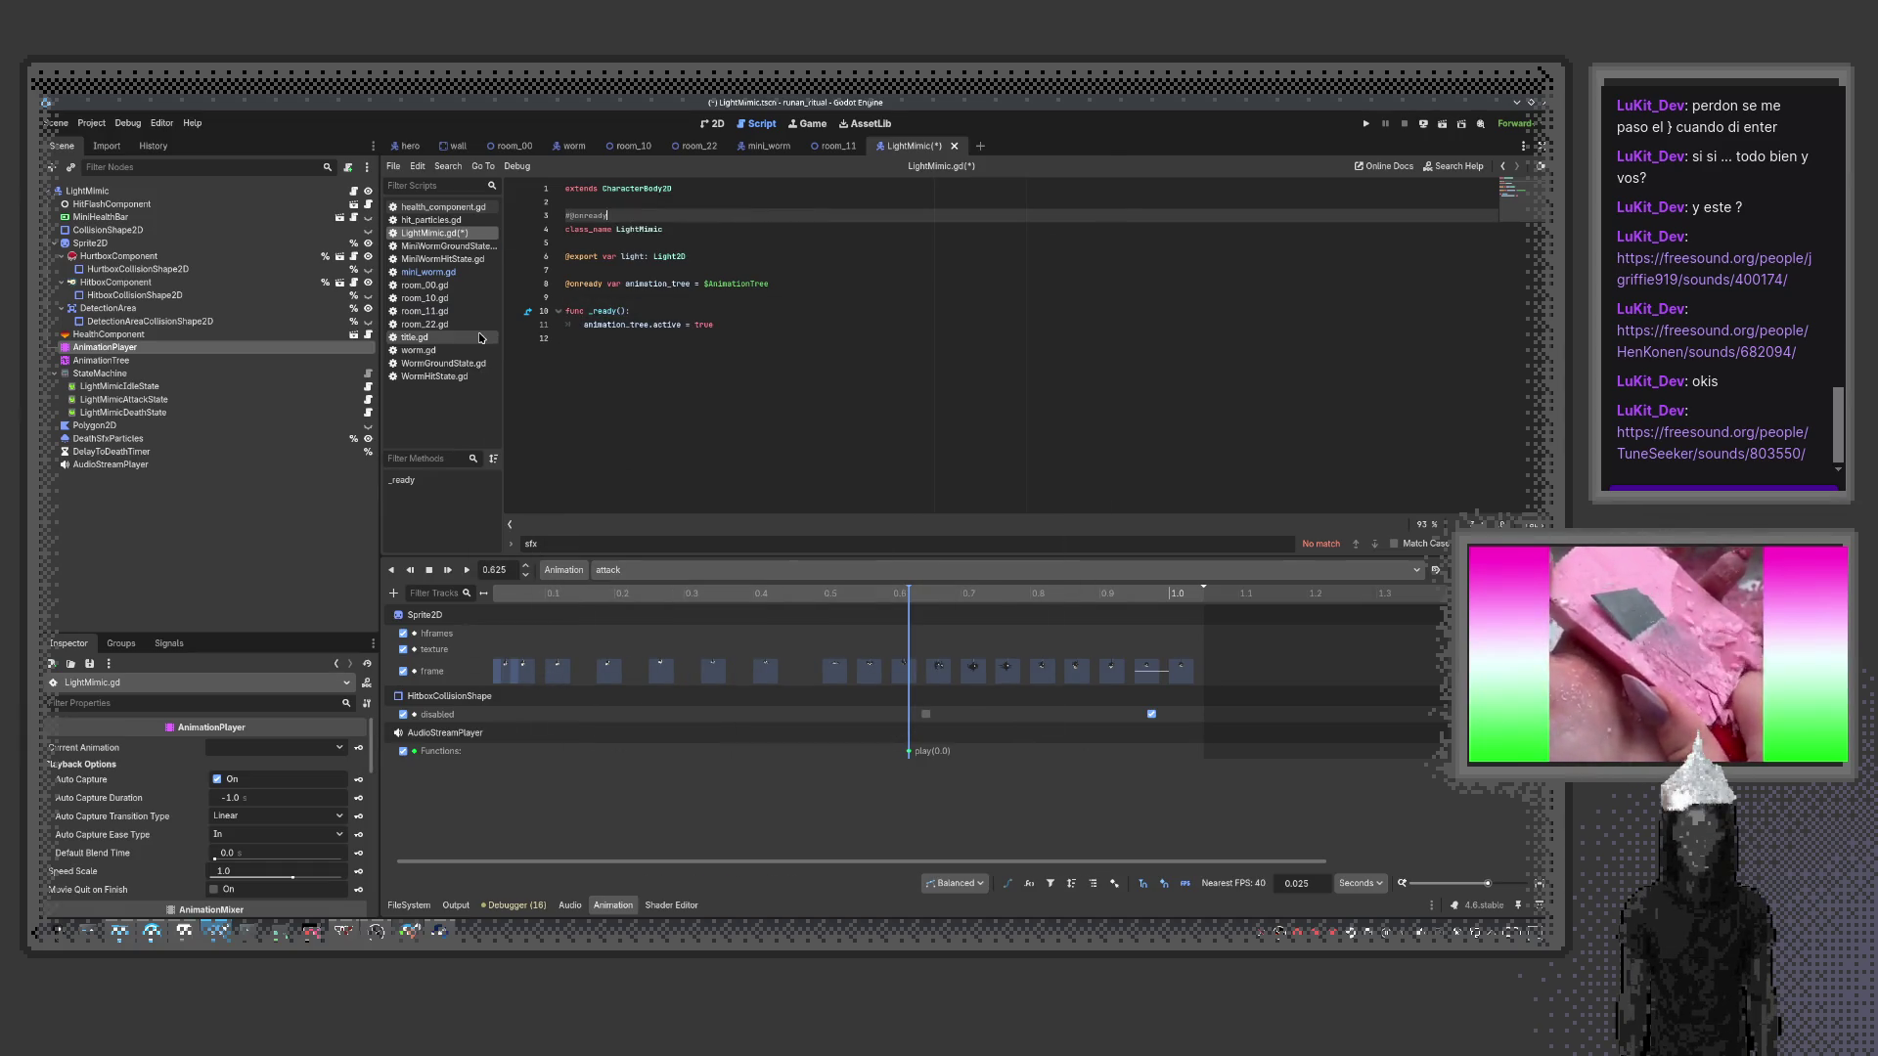
key(BackSpace)
key(BackSpace)
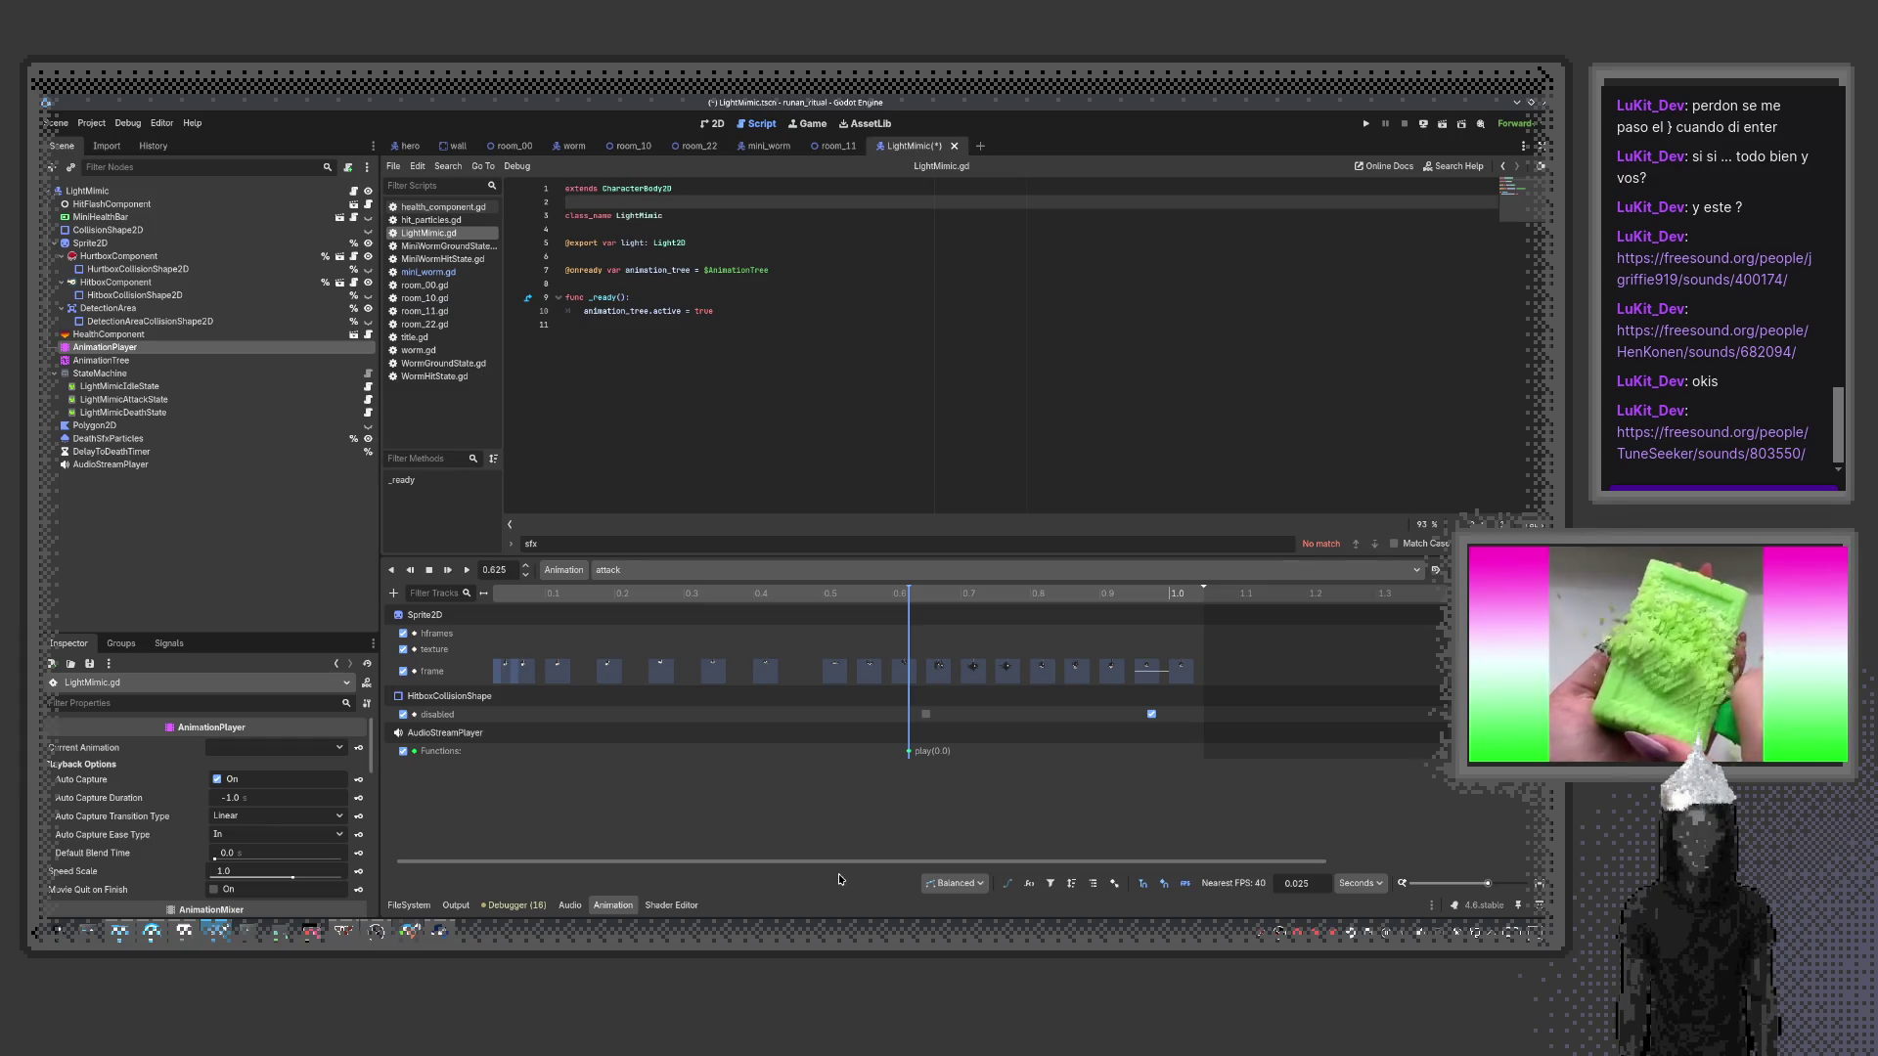
Run the game from room_11, then quit through the pause menu's Exit option
click(834, 145)
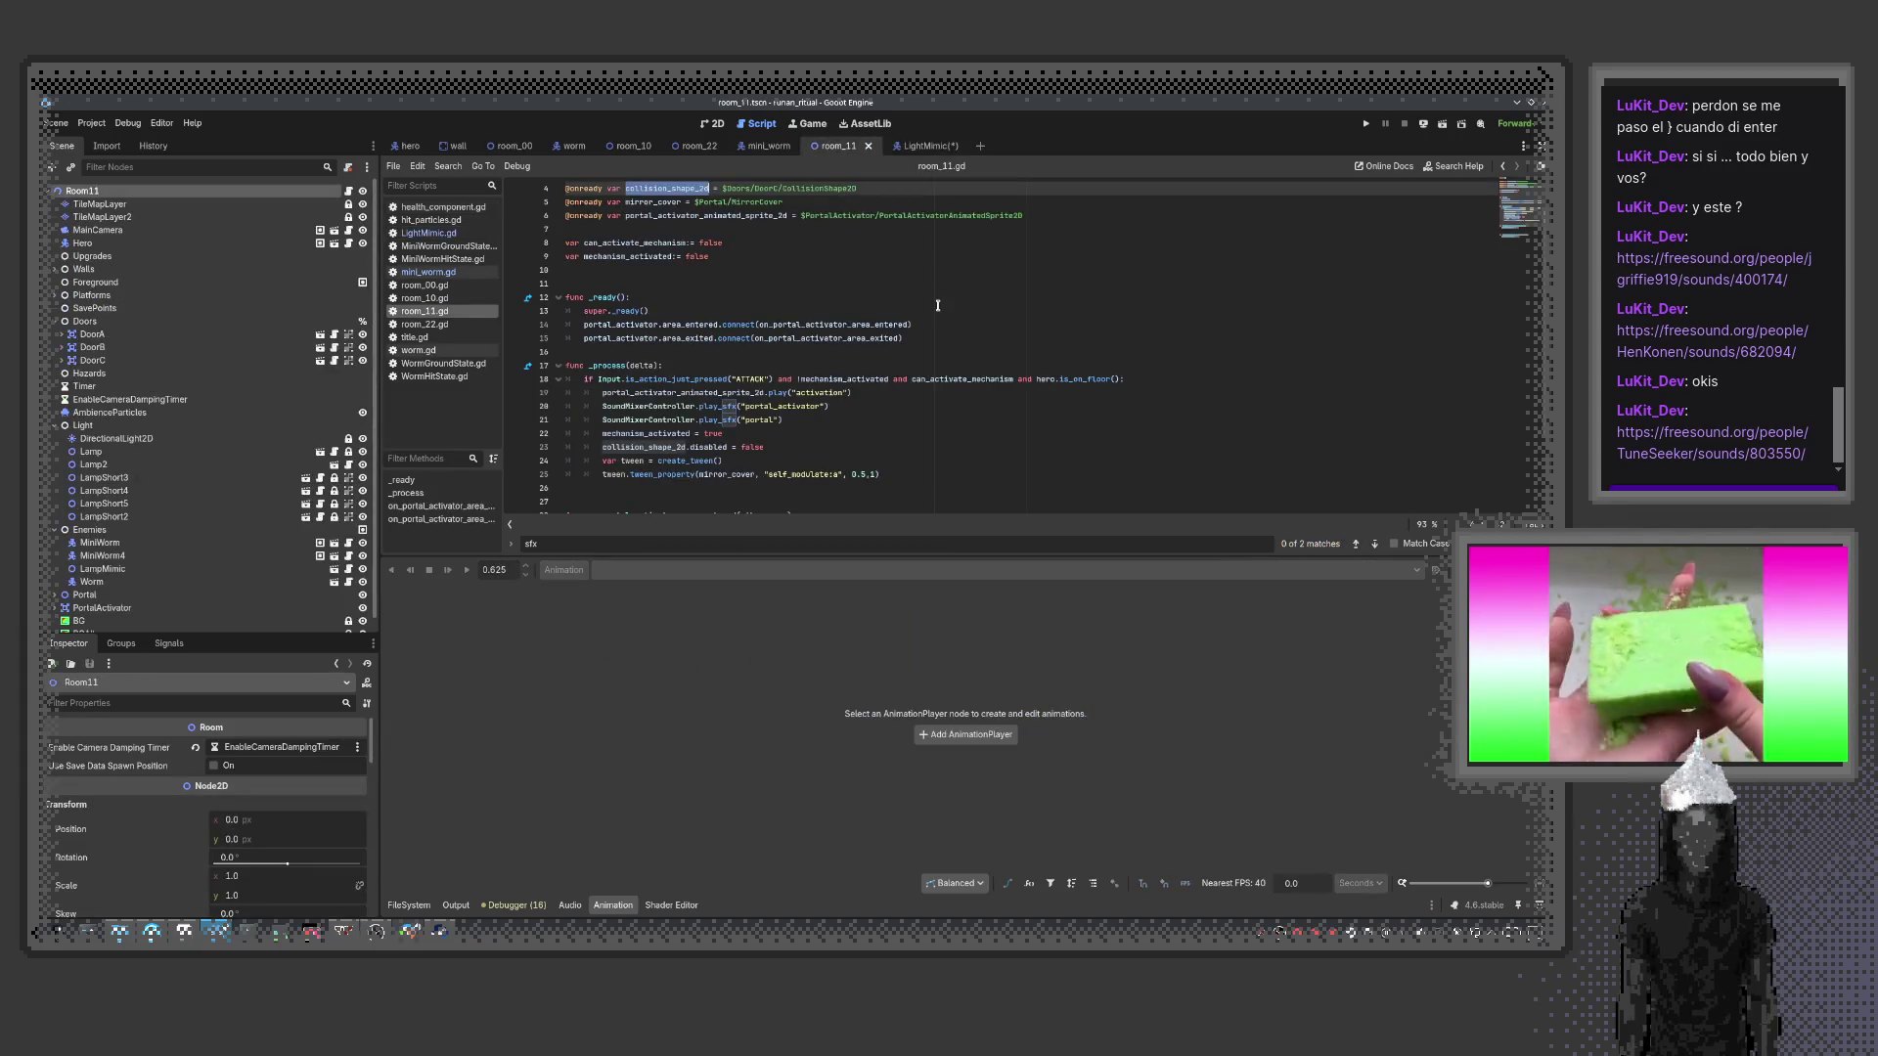
key(F6)
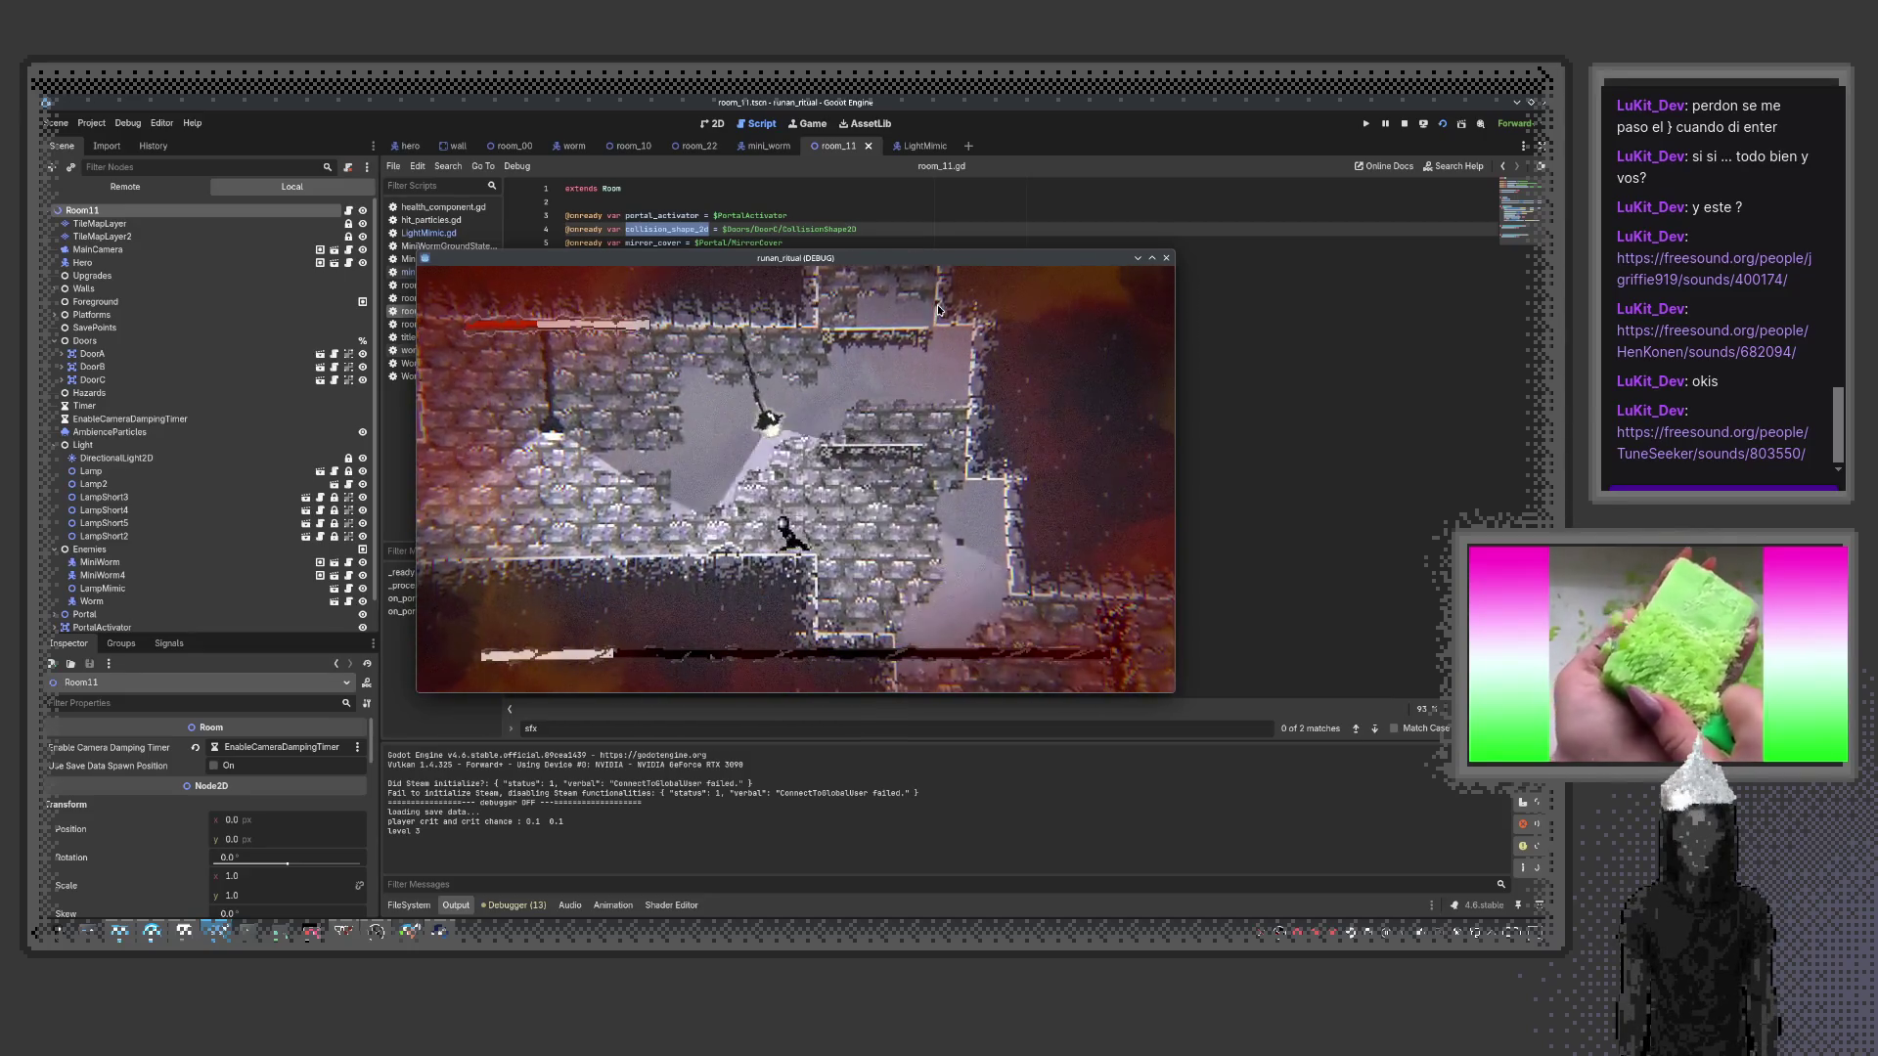
key(Escape)
key(Down)
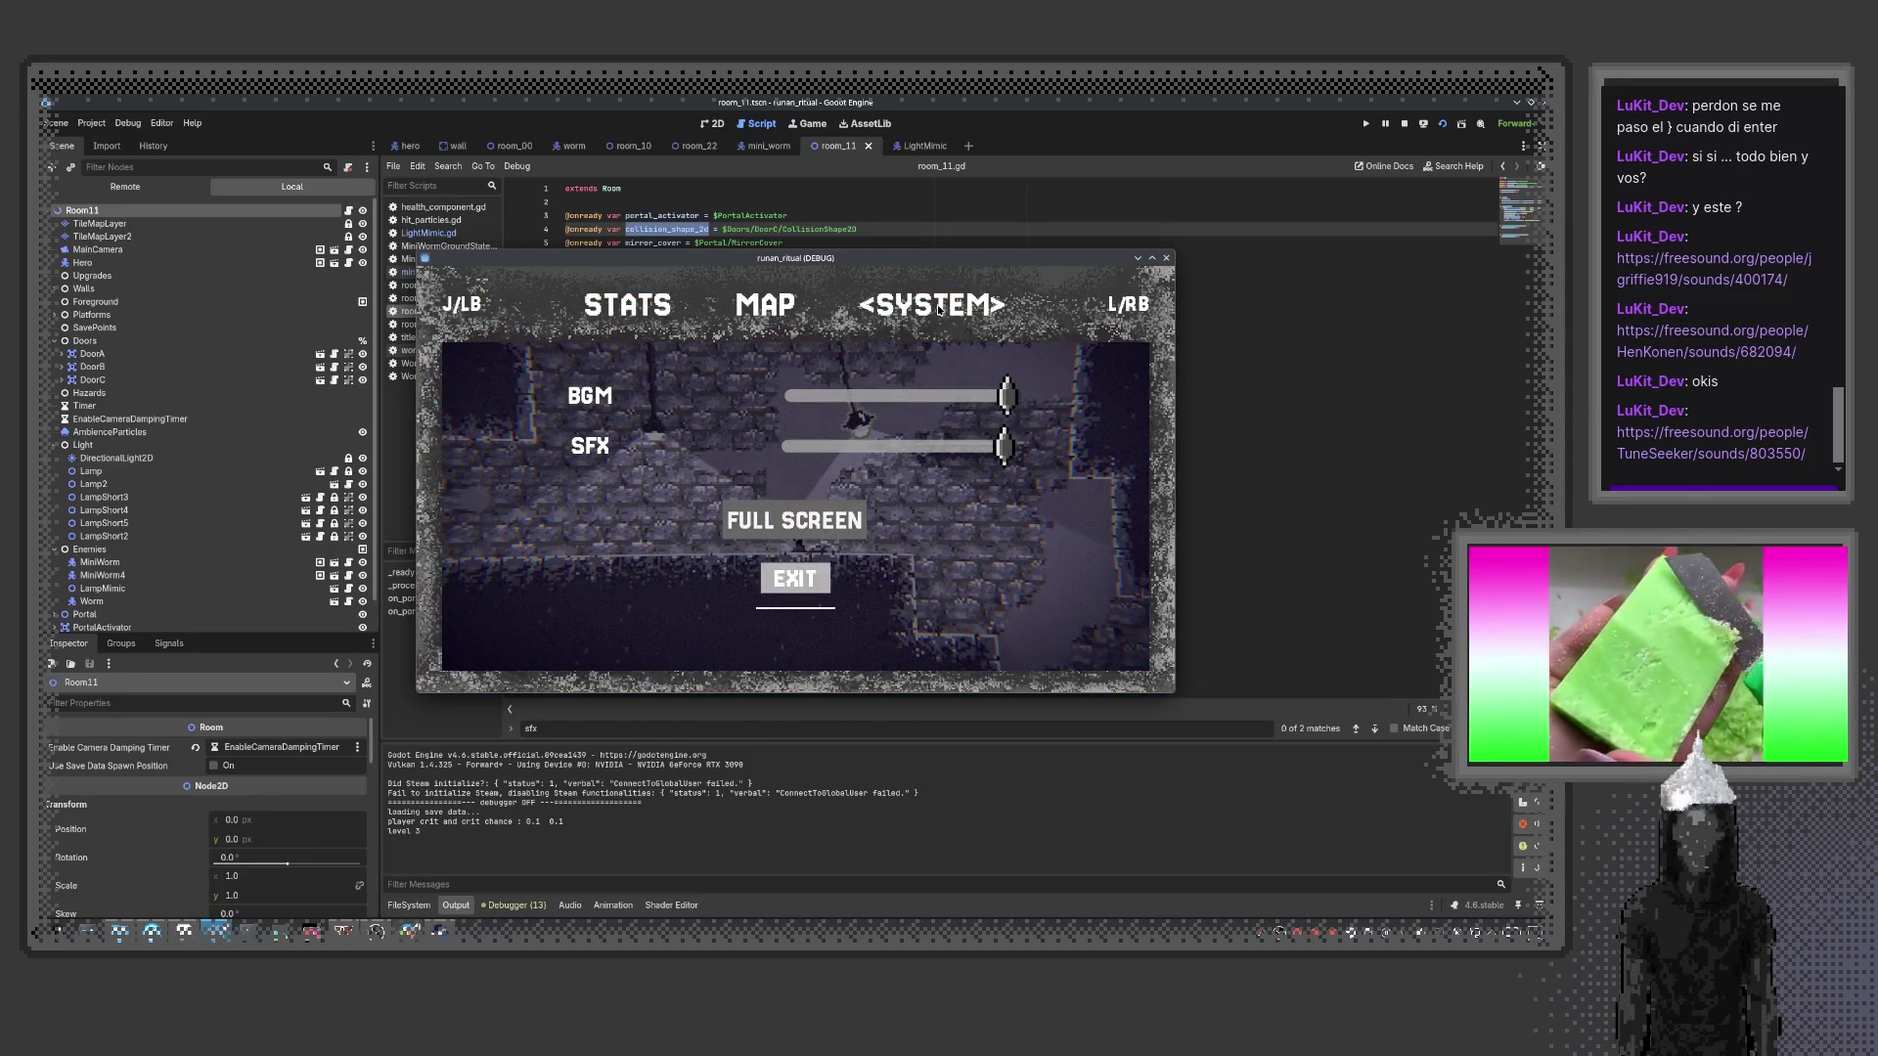
key(Return)
key(Return)
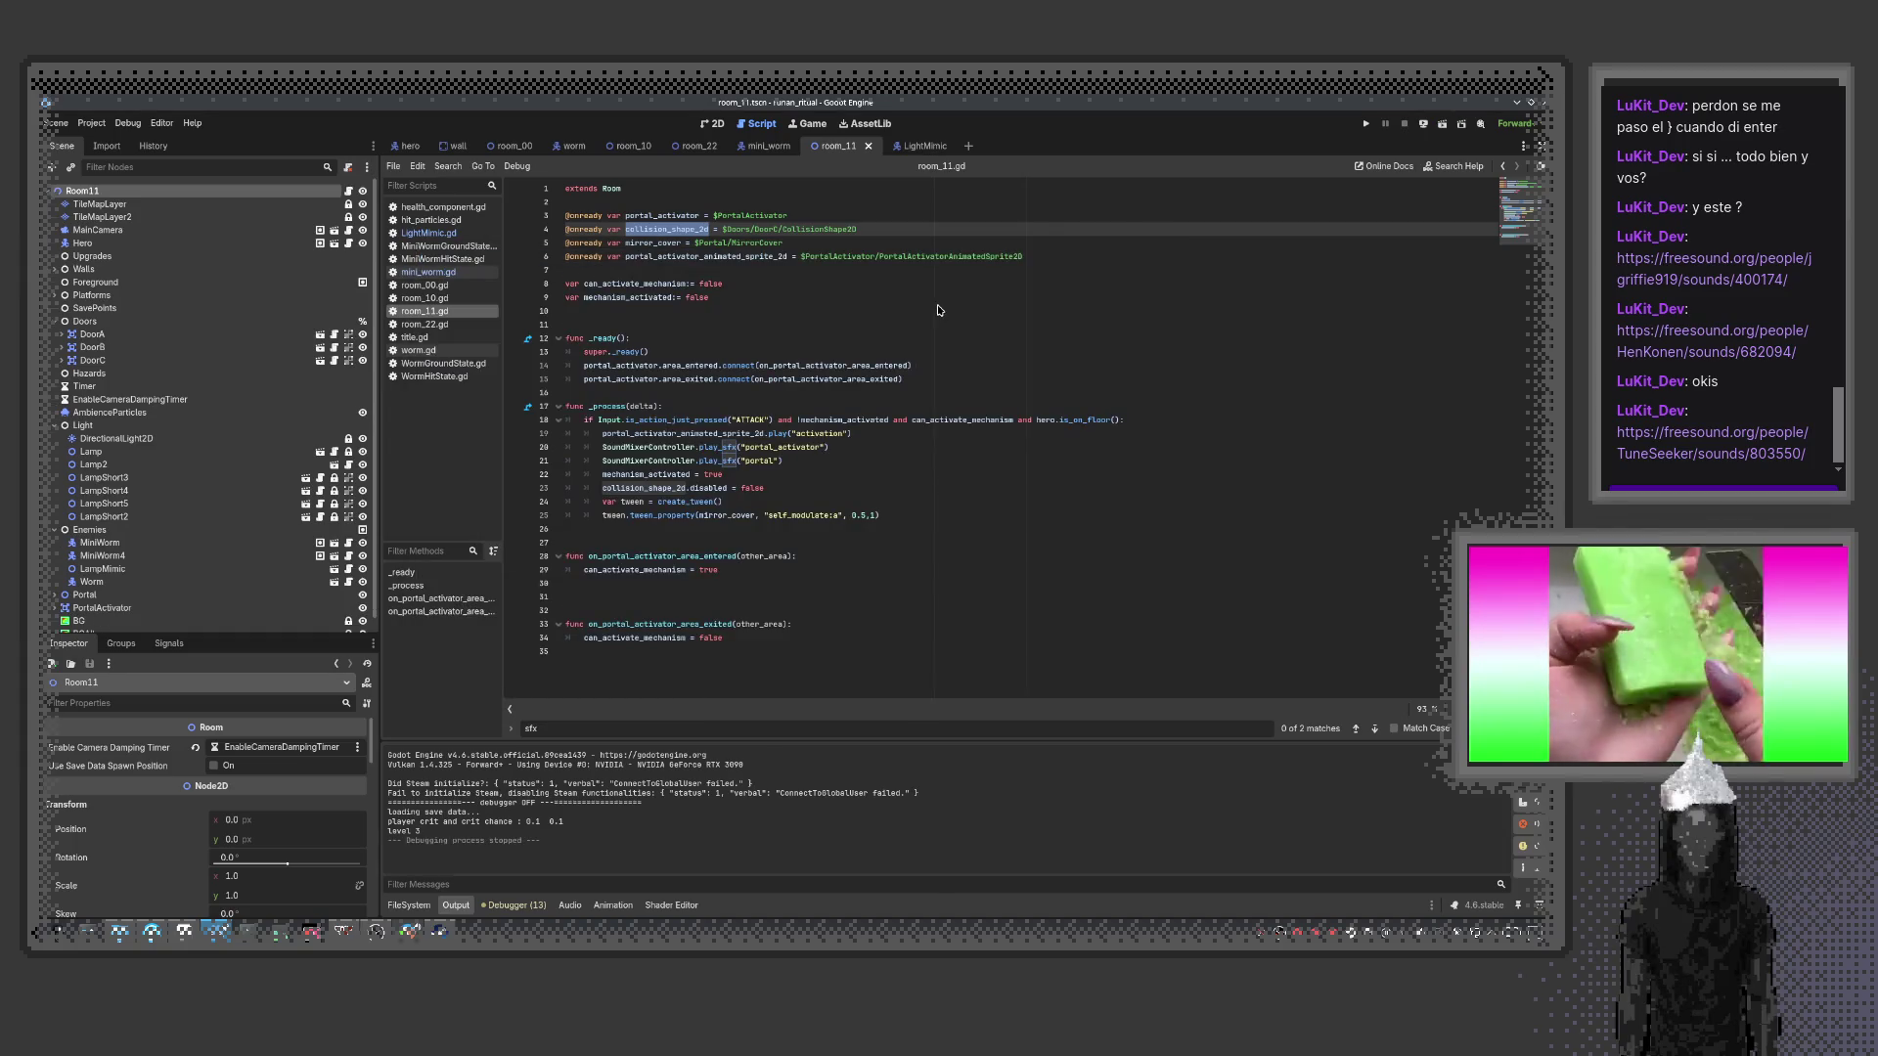